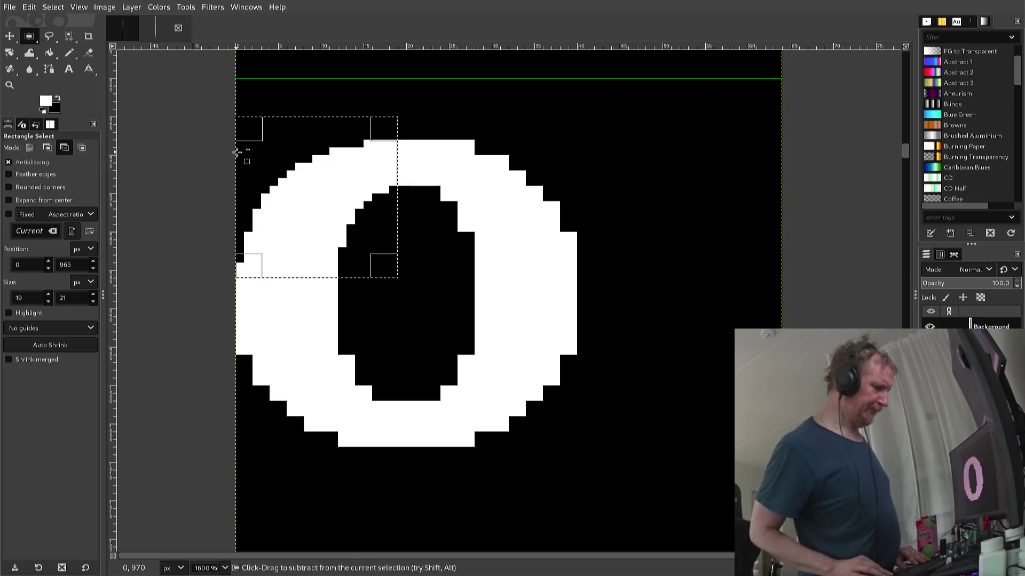
- Copy the O's upper-left quarter, paste it, and nudge the floating copy sideways
{"action": "key", "text": "ctrl+c"}
{"action": "key", "text": "ctrl+v"}
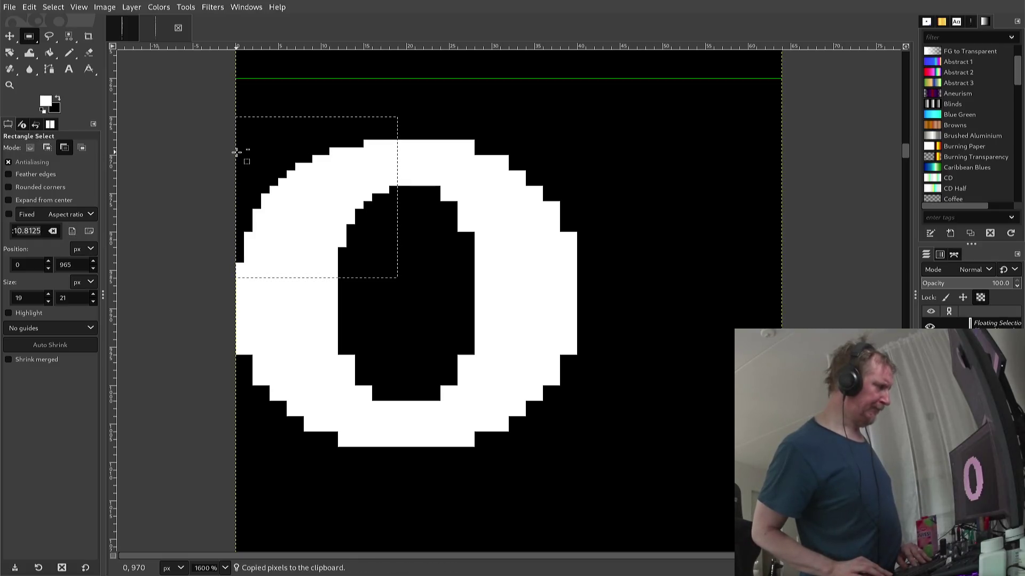
{"action": "key", "text": "alt+Right"}
{"action": "key", "text": "alt+Right"}
{"action": "key", "text": "alt+Right"}
{"action": "key", "text": "alt+Right"}
{"action": "key", "text": "alt+Right"}
{"action": "key", "text": "alt+Right"}
{"action": "key", "text": "alt+Right"}
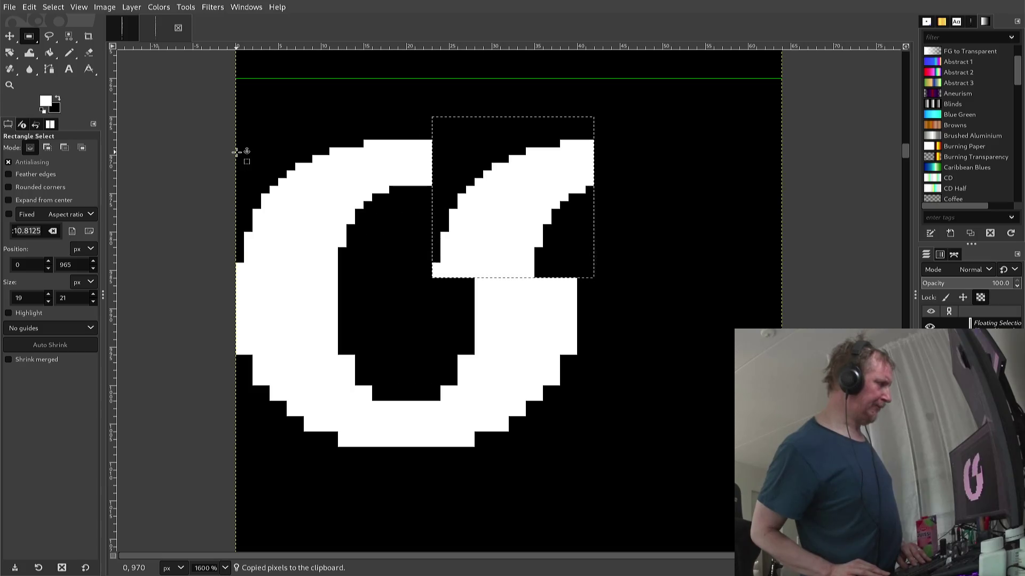
{"action": "key", "text": "alt+Right"}
{"action": "key", "text": "alt+Left"}
{"action": "key", "text": "alt+Left"}
{"action": "key", "text": "alt+Left"}
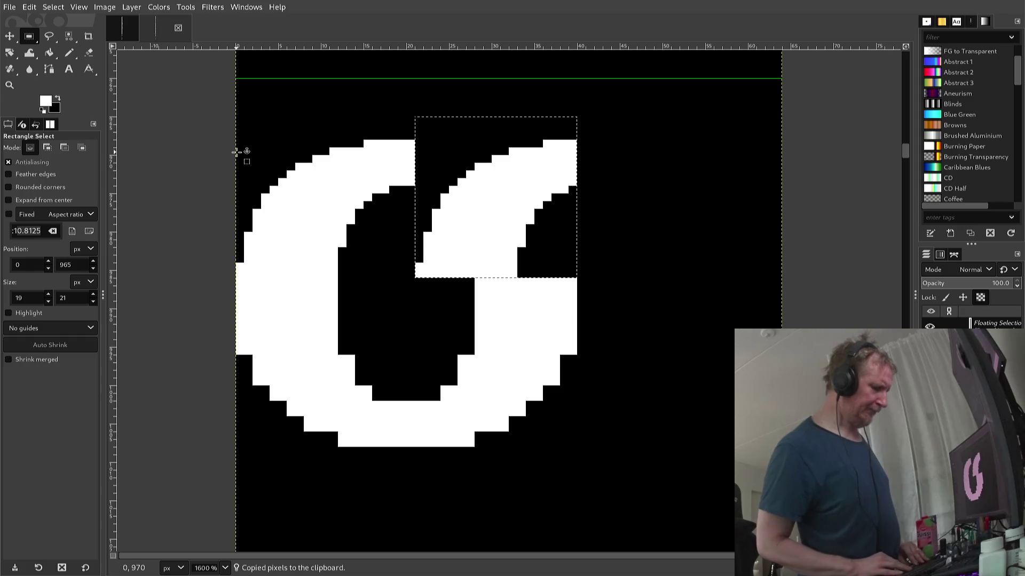
- Flip the pasted quarter horizontally and anchor it to complete the ring's top
{"action": "key", "text": "alt+l"}
{"action": "key", "text": "t"}
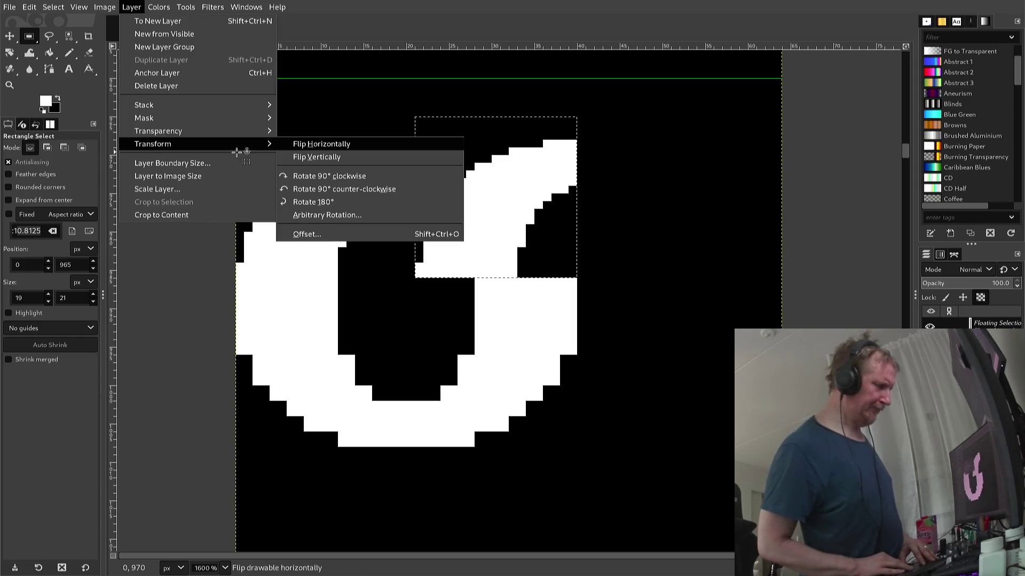
{"action": "key", "text": "h"}
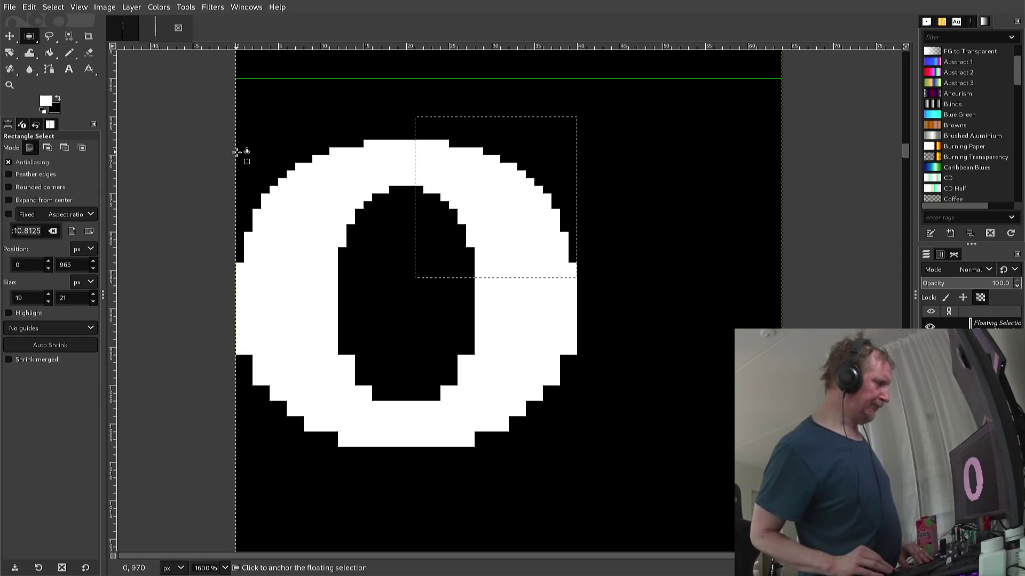
{"action": "left_click", "coordinate": [240, 108]}
{"action": "mouse_move", "coordinate": [238, 110]}
{"action": "left_mouse_down"}
{"action": "mouse_move", "coordinate": [257, 182]}
{"action": "mouse_move", "coordinate": [511, 281]}
{"action": "mouse_move", "coordinate": [591, 280]}
{"action": "left_mouse_up"}
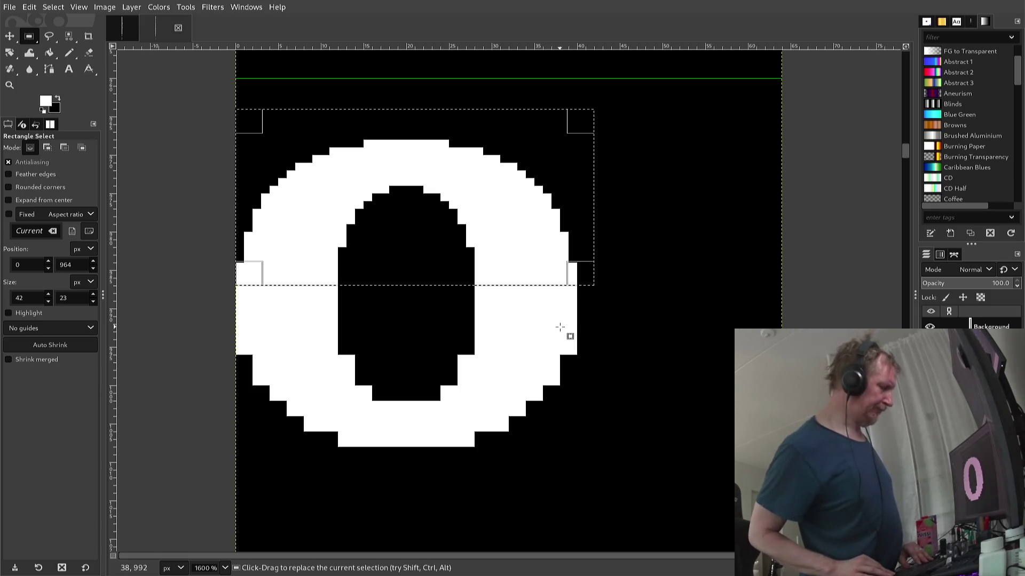
- Paste a copy of the O's top half, move it down, and flip it vertically
{"action": "key", "text": "ctrl+c"}
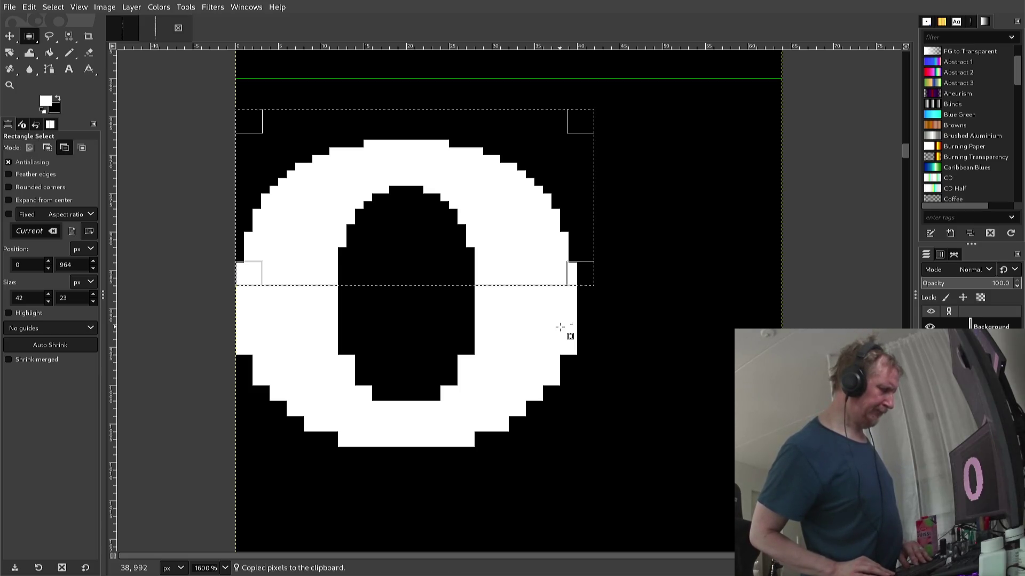
{"action": "key", "text": "ctrl+v"}
{"action": "key", "text": "Down"}
{"action": "key", "text": "Down"}
{"action": "key", "text": "Down"}
{"action": "key", "text": "Down"}
{"action": "key", "text": "Down"}
{"action": "key", "text": "Down"}
{"action": "key", "text": "Down"}
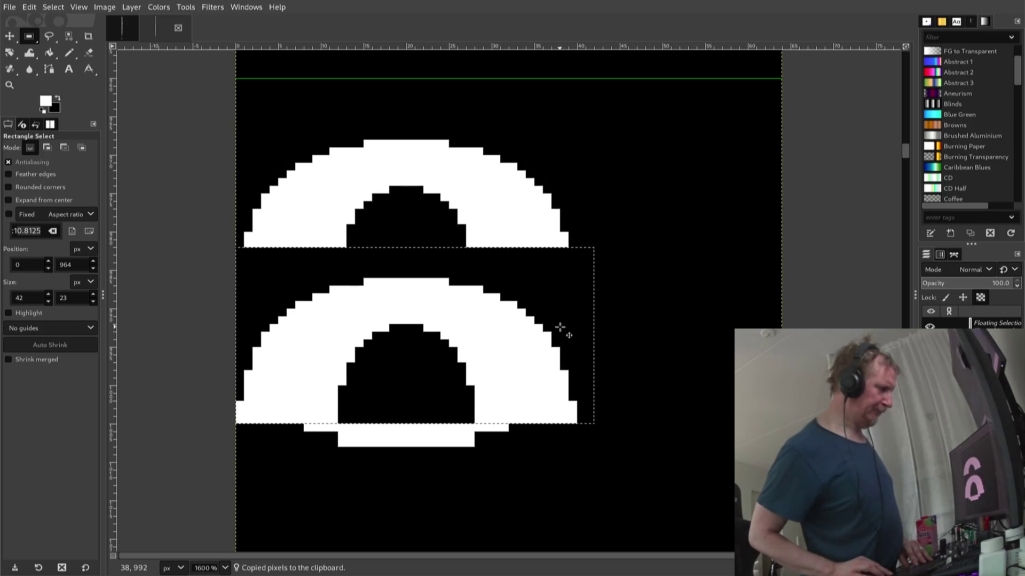
{"action": "key", "text": "Down"}
{"action": "key", "text": "Down"}
{"action": "key", "text": "Down"}
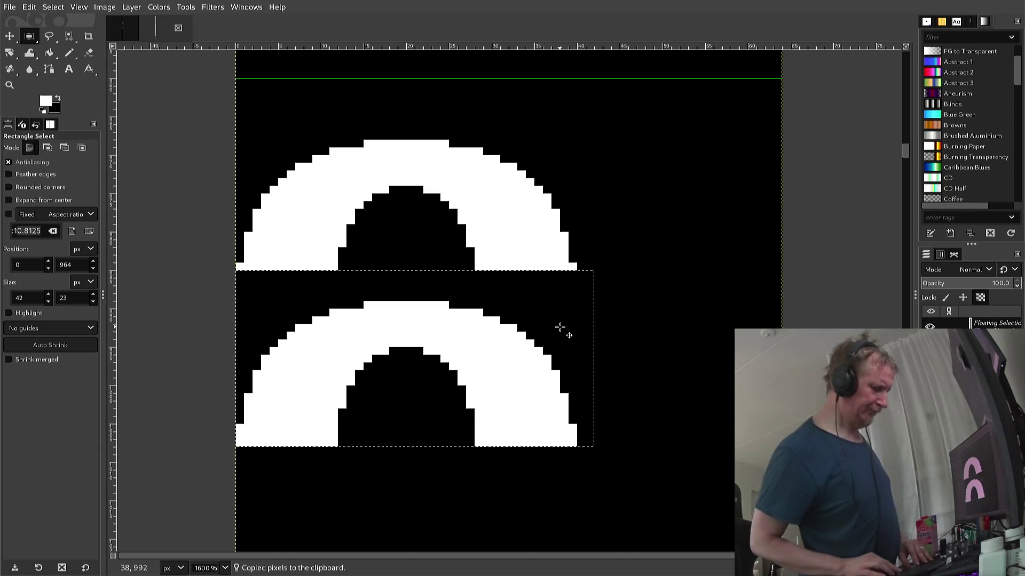
{"action": "key", "text": "alt+l"}
{"action": "key", "text": "t"}
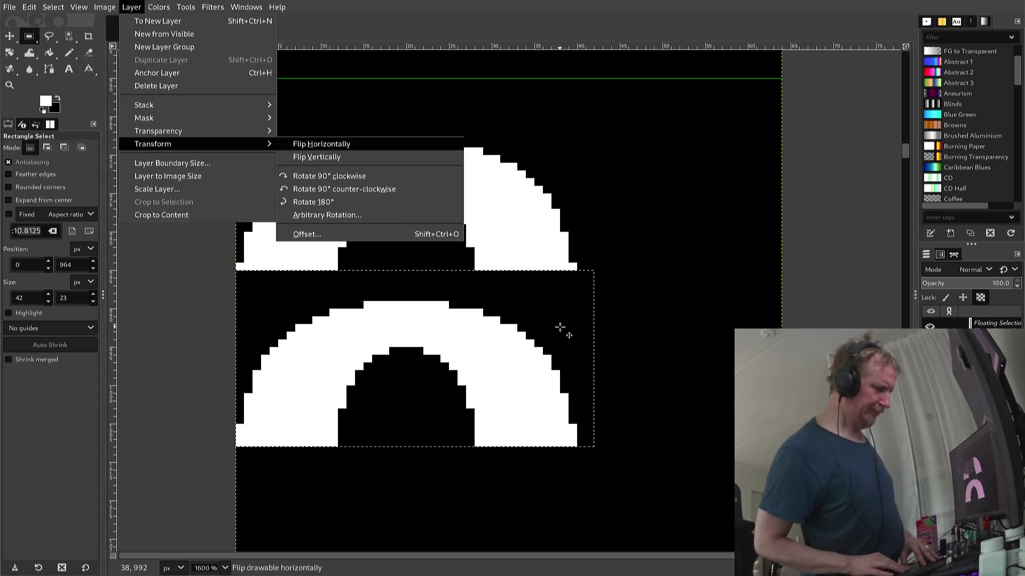
{"action": "key", "text": "Down"}
{"action": "key", "text": "Return"}
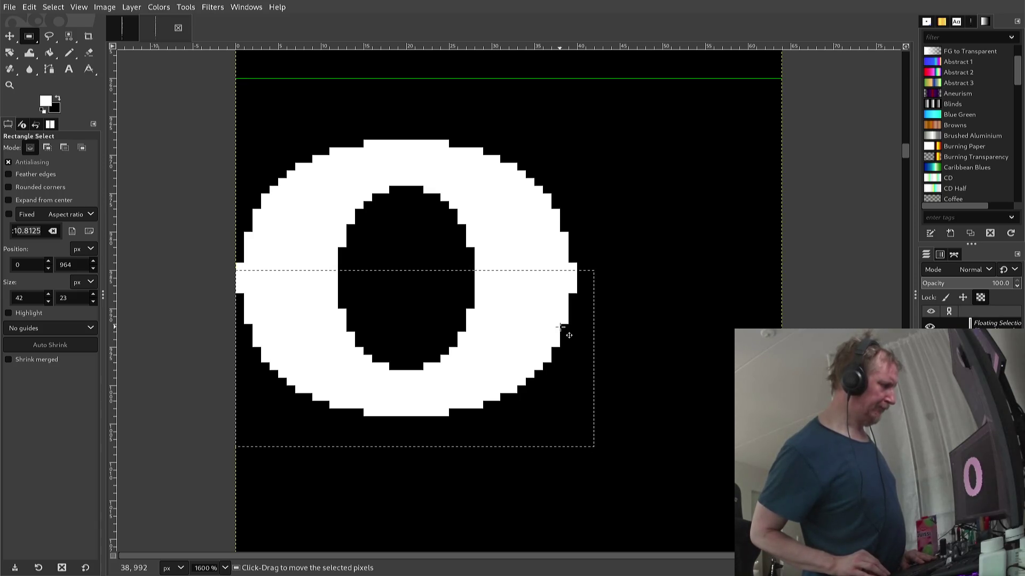
- Nudge the flipped half two pixels left and two down under the ring, then anchor it
{"action": "key", "text": "Right"}
{"action": "key", "text": "Right"}
{"action": "key", "text": "Right"}
{"action": "key", "text": "Right"}
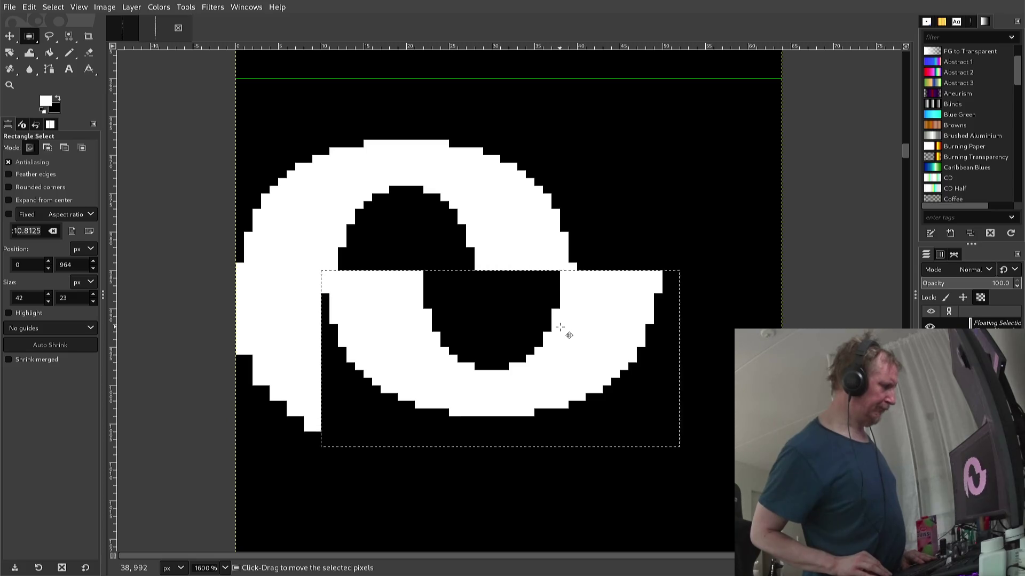
{"action": "key", "text": "Right"}
{"action": "key", "text": "Right"}
{"action": "key", "text": "Right"}
{"action": "key", "text": "Left"}
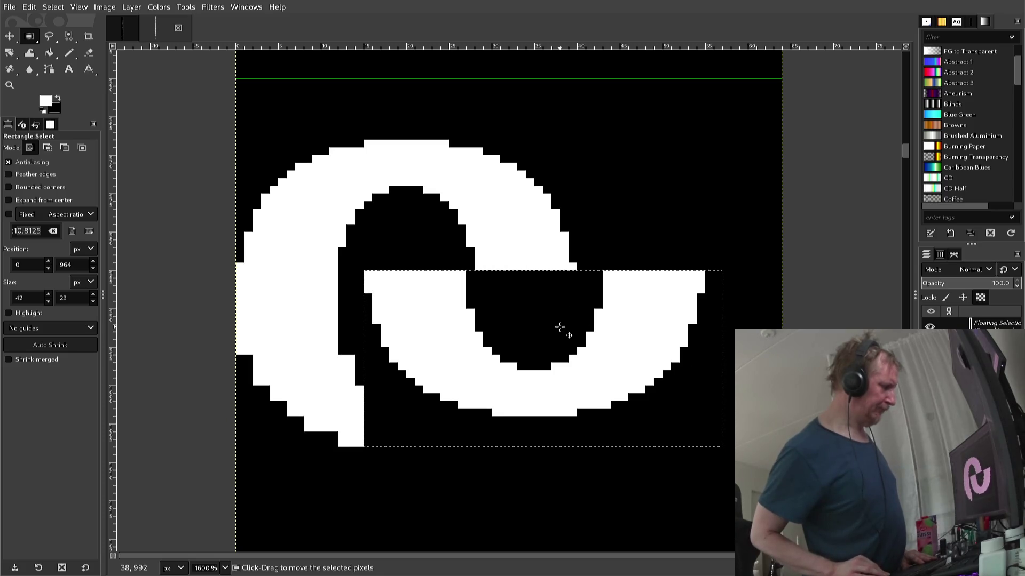
{"action": "key", "text": "Left"}
{"action": "key", "text": "Left"}
{"action": "key", "text": "Left"}
{"action": "key", "text": "Left"}
{"action": "key", "text": "Left"}
{"action": "key", "text": "Left"}
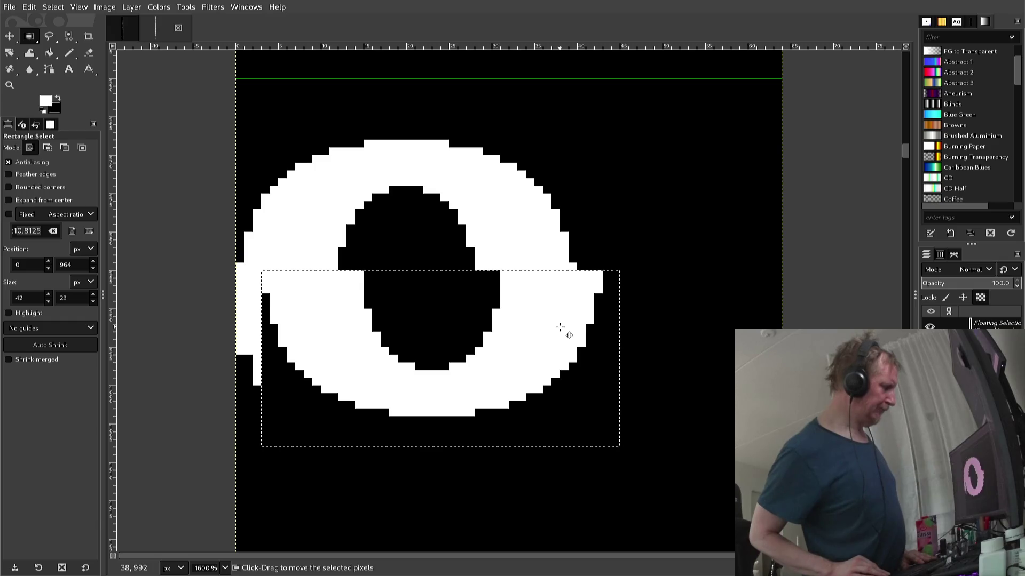
{"action": "key", "text": "Left"}
{"action": "key", "text": "Left"}
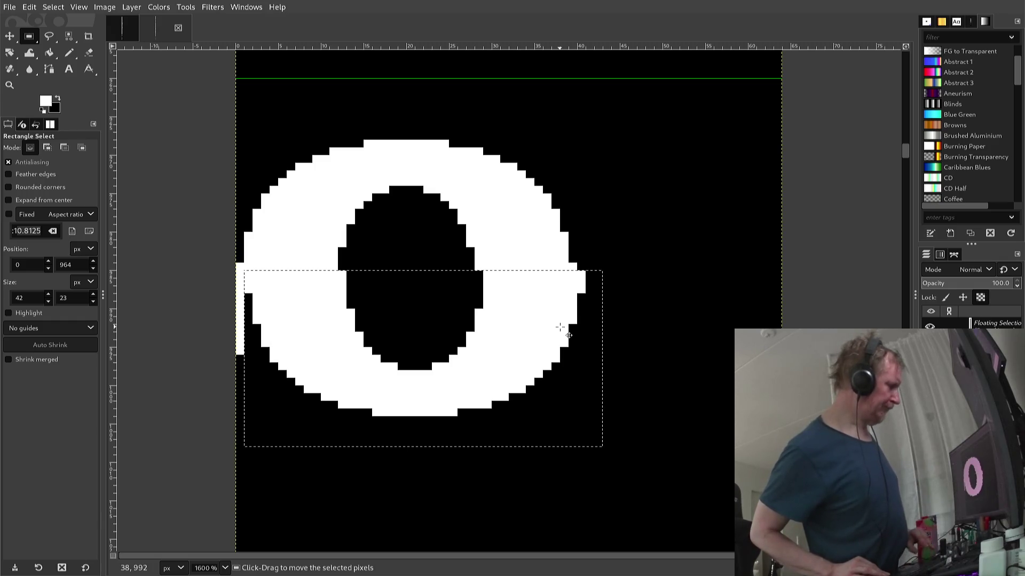
{"action": "key", "text": "Left"}
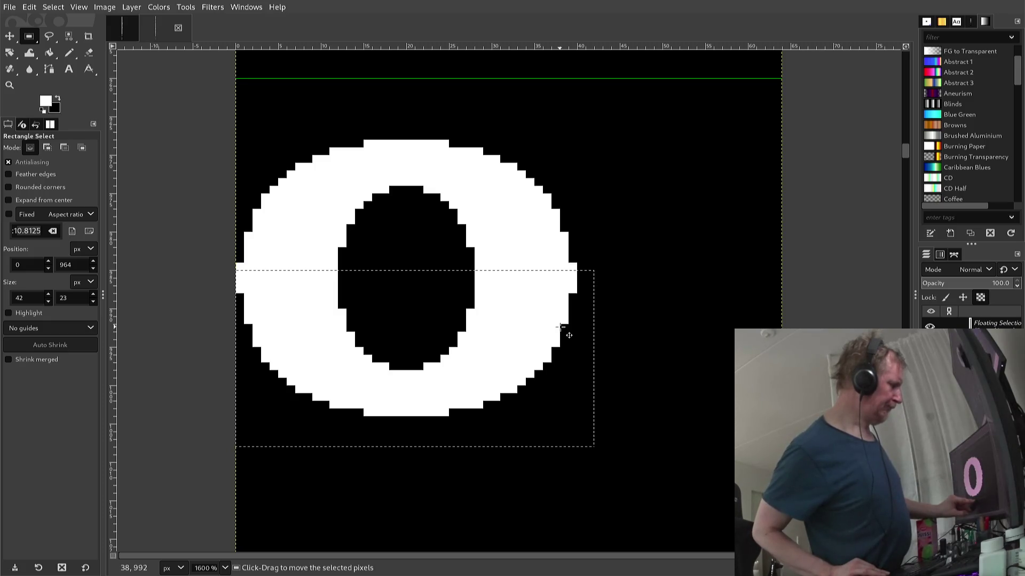
{"action": "key", "text": "Down"}
{"action": "key", "text": "Down"}
{"action": "key", "text": "Down"}
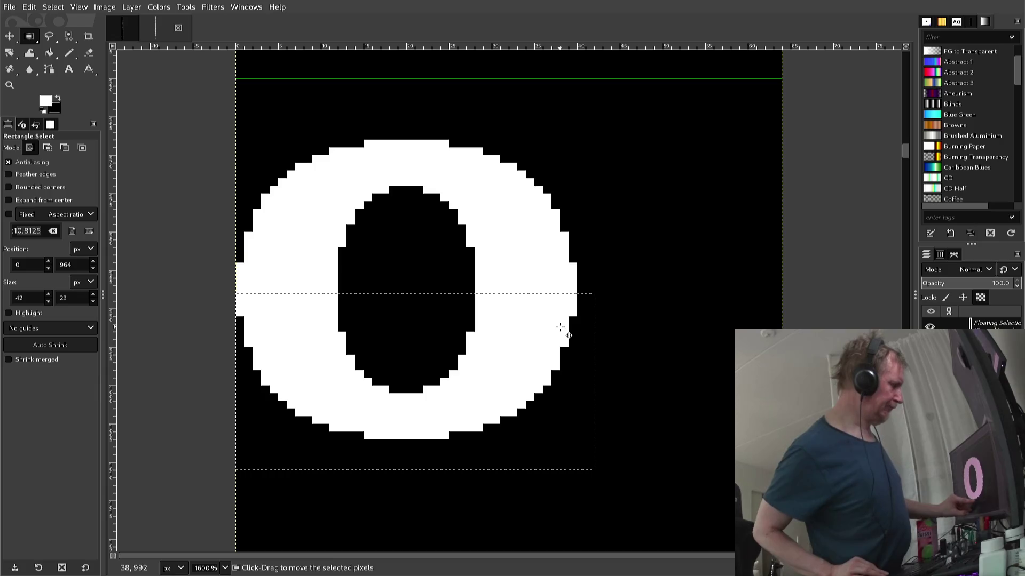
{"action": "key", "text": "Down"}
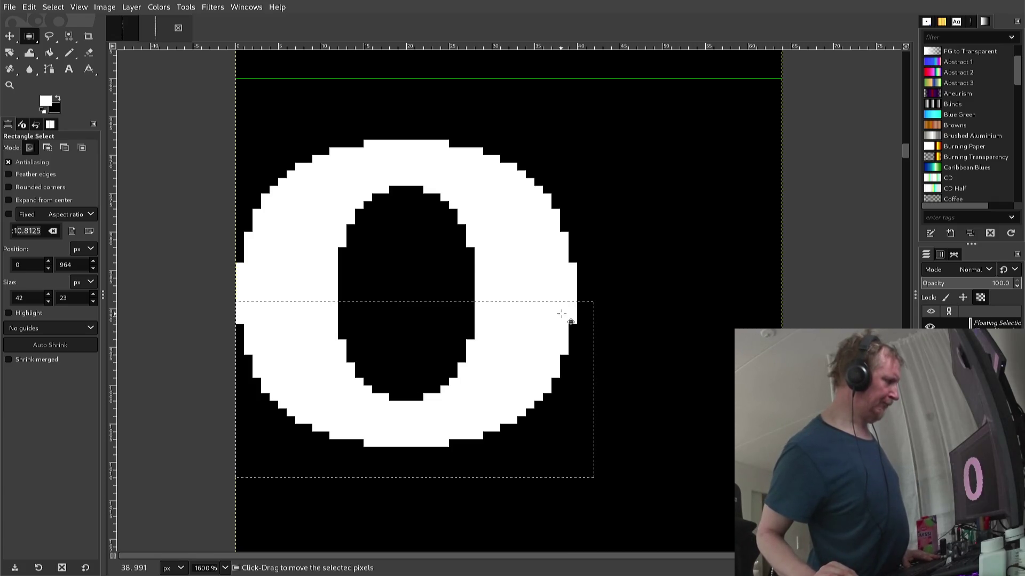
{"action": "left_click", "coordinate": [568, 292]}
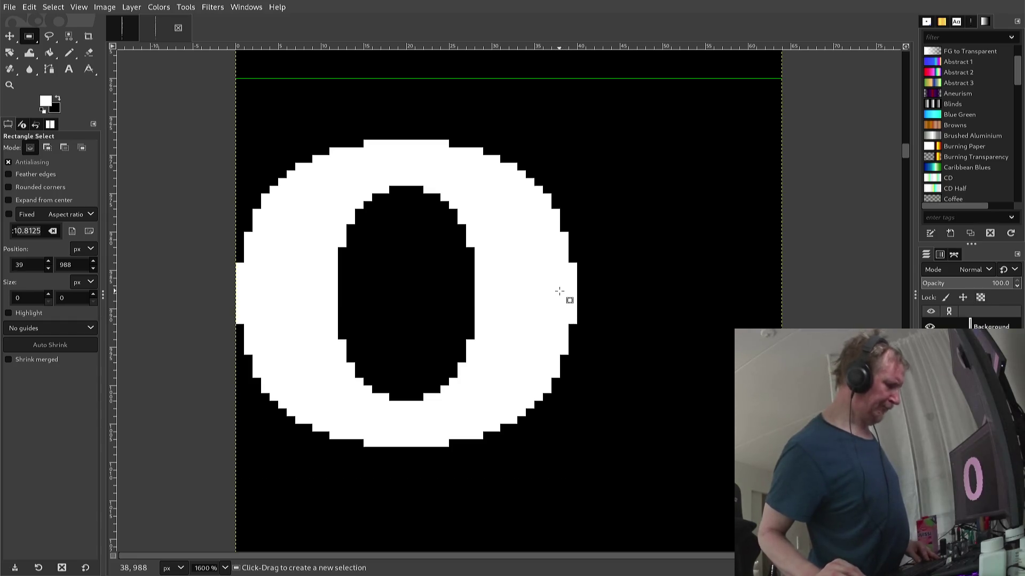
- Undo the anchor, raise the lower half one pixel, and re-anchor it with Ctrl+H
{"action": "key", "text": "ctrl+v"}
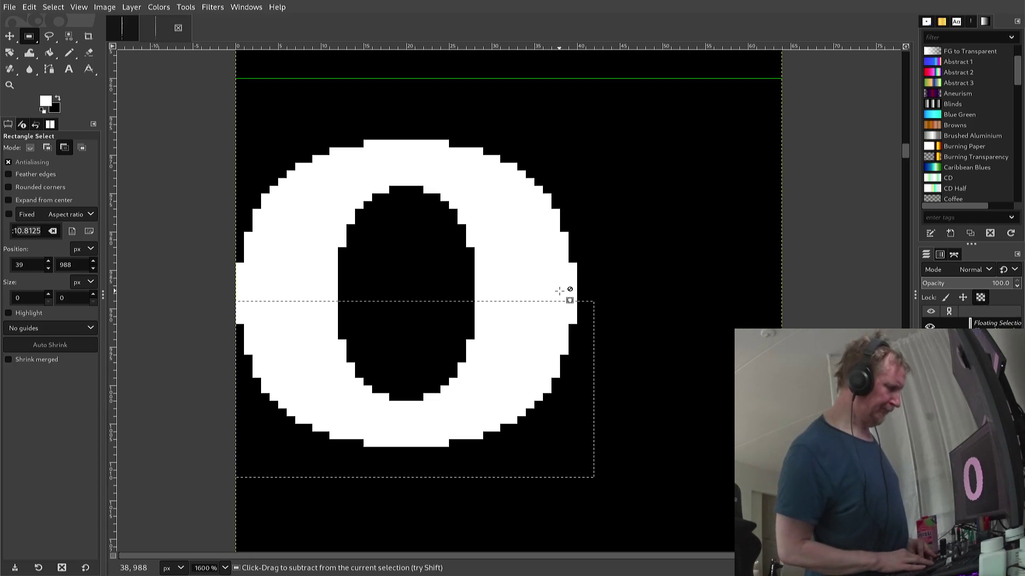
{"action": "key", "text": "Up"}
{"action": "key", "text": "Up"}
{"action": "key", "text": "Up"}
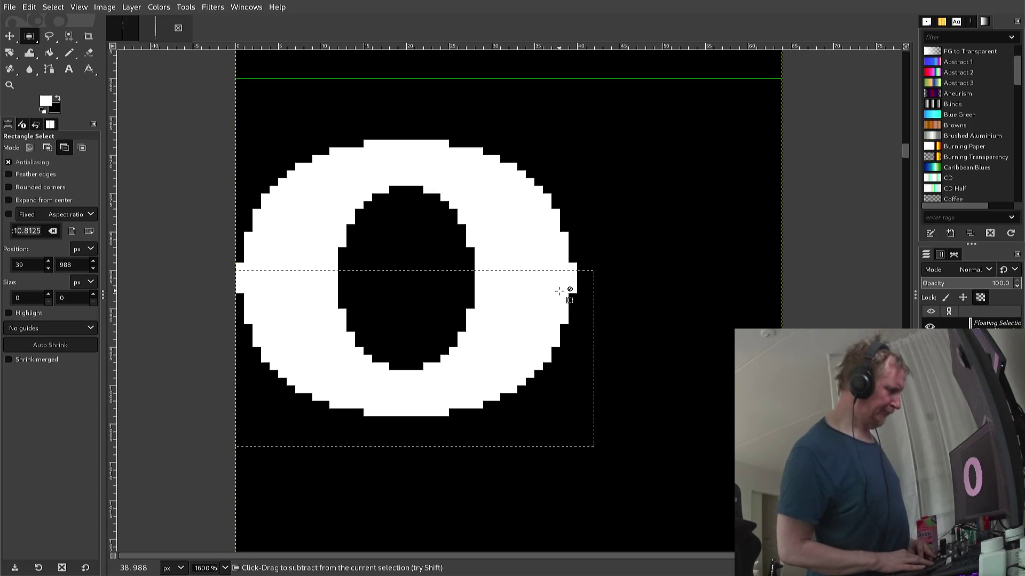
{"action": "key", "text": "shift+v"}
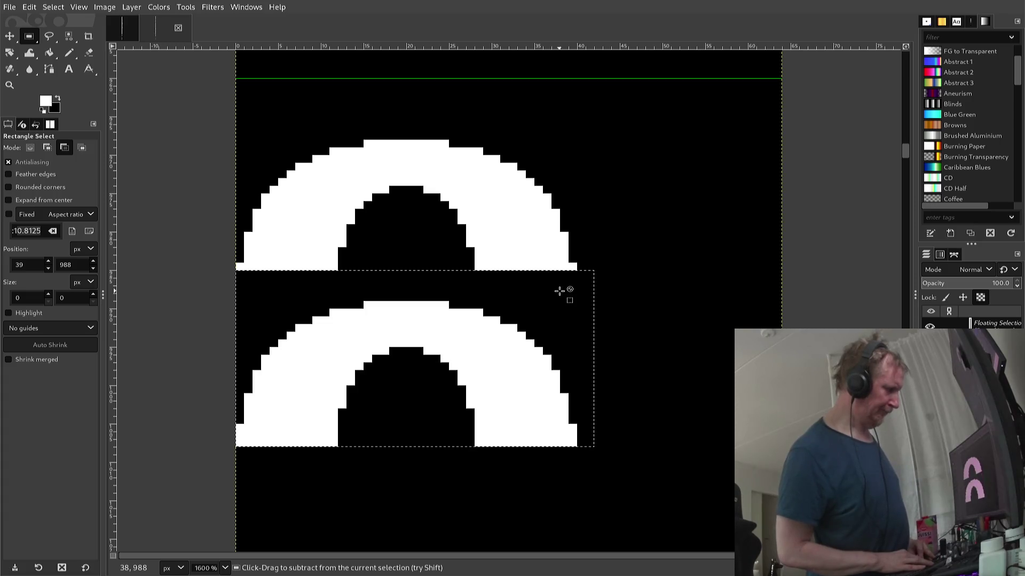
{"action": "key", "text": "shift+v"}
{"action": "key", "text": "ctrl+h"}
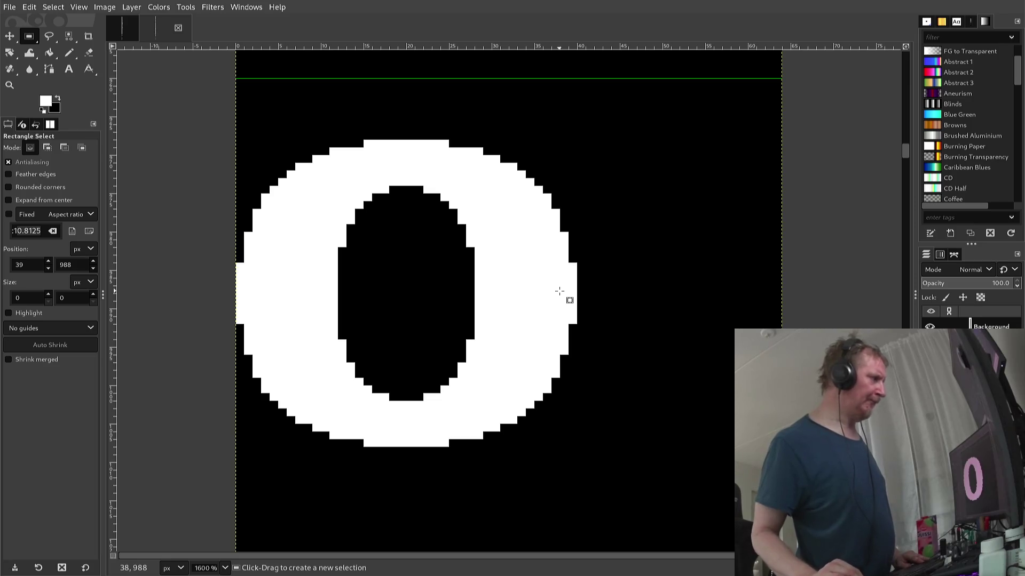
{"action": "scroll", "coordinate": [559, 291], "scroll_direction": "down", "scroll_amount": 5}
- Scroll down the font sheet to the P glyph area
{"action": "scroll", "coordinate": [559, 291], "scroll_direction": "down", "scroll_amount": 5}
{"action": "scroll", "coordinate": [559, 291], "scroll_direction": "down", "scroll_amount": 5}
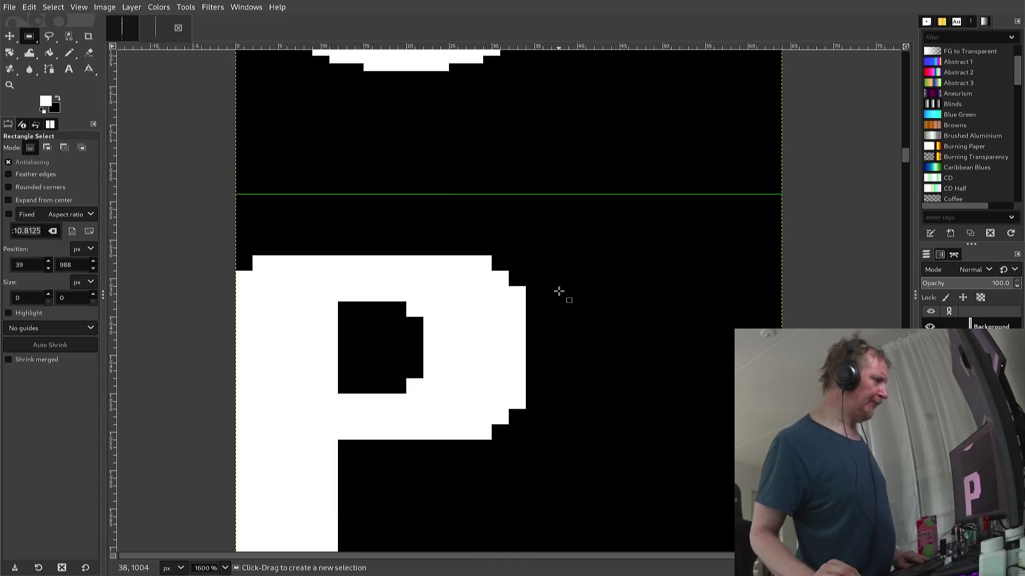
{"action": "scroll", "coordinate": [559, 291], "scroll_direction": "down", "scroll_amount": 5}
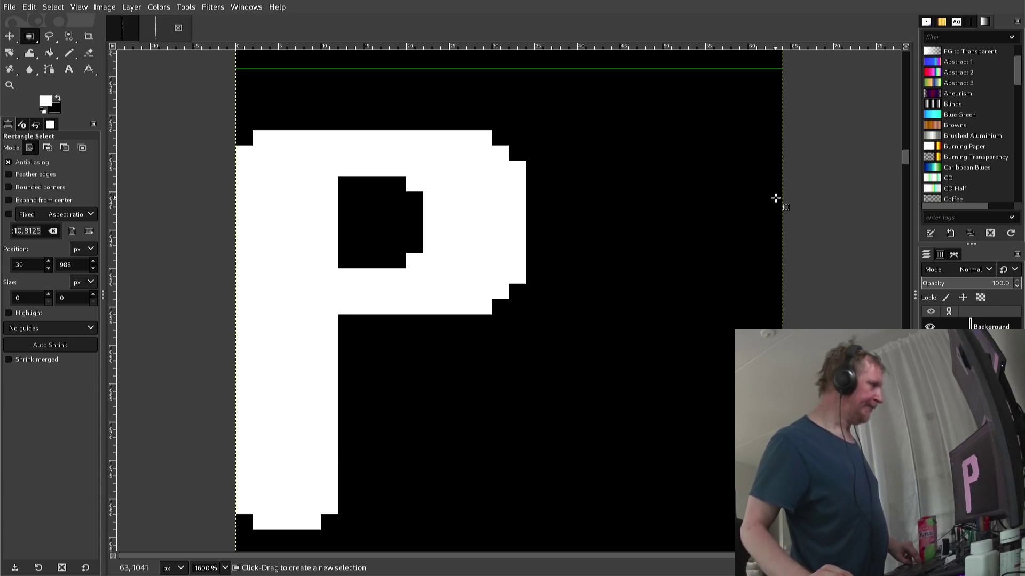
{"action": "scroll", "coordinate": [774, 198], "scroll_direction": "up", "scroll_amount": 5}
- Scroll up past the g and e to the lowercase d and box-select its bowl
{"action": "scroll", "coordinate": [774, 197], "scroll_direction": "up", "scroll_amount": 5}
{"action": "scroll", "coordinate": [773, 197], "scroll_direction": "up", "scroll_amount": 5}
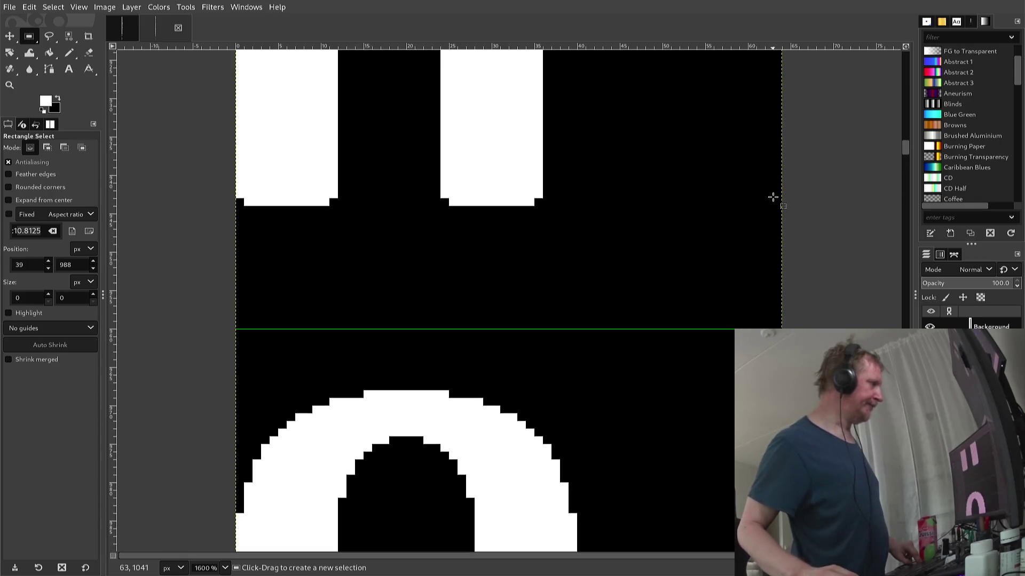
{"action": "scroll", "coordinate": [772, 197], "scroll_direction": "up", "scroll_amount": 5}
{"action": "scroll", "coordinate": [772, 198], "scroll_direction": "up", "scroll_amount": 5}
{"action": "scroll", "coordinate": [770, 201], "scroll_direction": "up", "scroll_amount": 5}
{"action": "scroll", "coordinate": [770, 203], "scroll_direction": "up", "scroll_amount": 5}
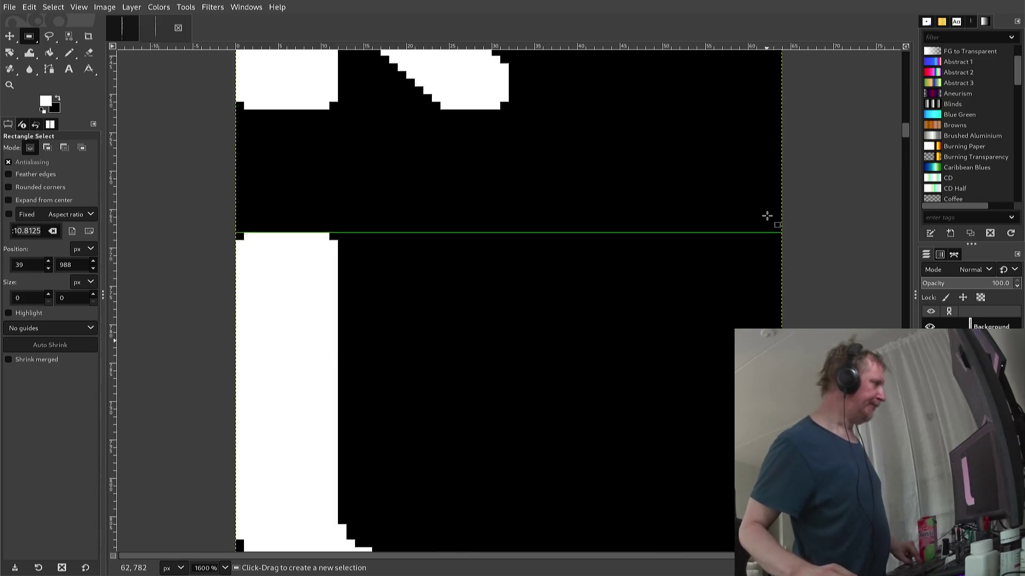
{"action": "scroll", "coordinate": [766, 217], "scroll_direction": "up", "scroll_amount": 5}
{"action": "scroll", "coordinate": [764, 221], "scroll_direction": "up", "scroll_amount": 2}
{"action": "scroll", "coordinate": [764, 220], "scroll_direction": "up", "scroll_amount": 2}
{"action": "scroll", "coordinate": [764, 221], "scroll_direction": "up", "scroll_amount": 2}
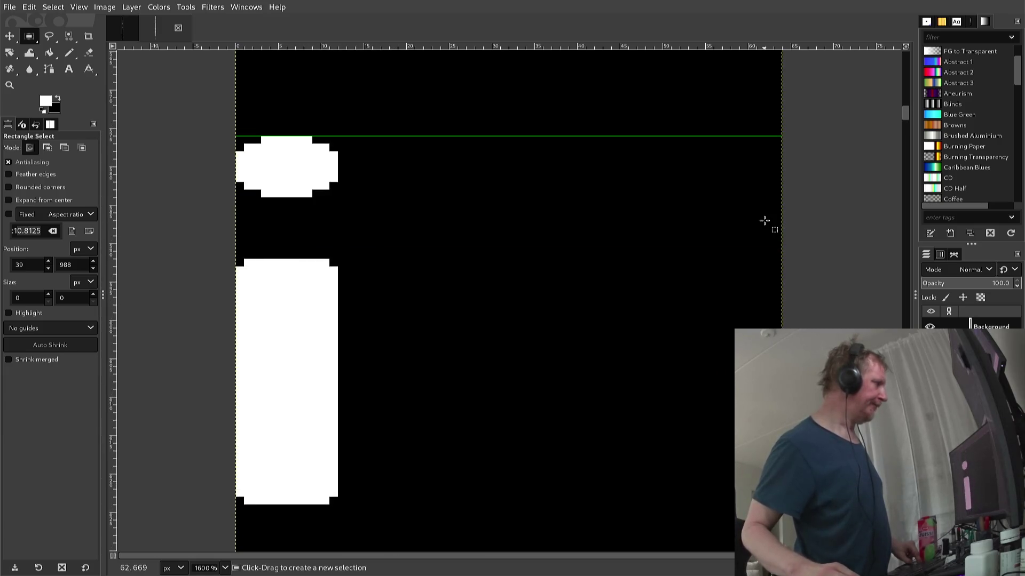
{"action": "scroll", "coordinate": [764, 220], "scroll_direction": "up", "scroll_amount": 2}
{"action": "scroll", "coordinate": [764, 221], "scroll_direction": "up", "scroll_amount": 3}
{"action": "scroll", "coordinate": [764, 221], "scroll_direction": "up", "scroll_amount": 3}
{"action": "scroll", "coordinate": [765, 221], "scroll_direction": "up", "scroll_amount": 3}
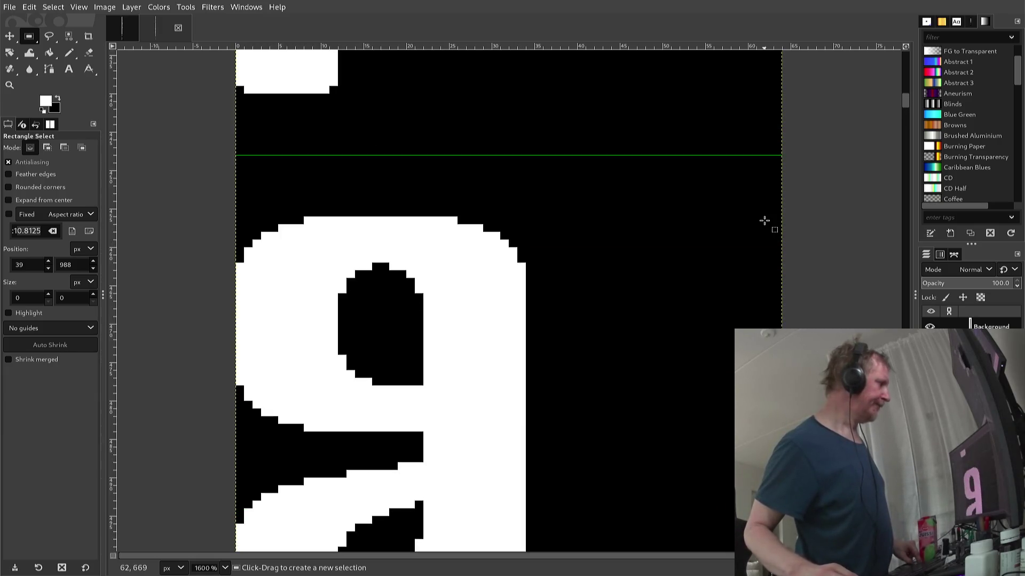
{"action": "scroll", "coordinate": [765, 221], "scroll_direction": "up", "scroll_amount": 3}
{"action": "scroll", "coordinate": [765, 220], "scroll_direction": "up", "scroll_amount": 5}
{"action": "scroll", "coordinate": [764, 221], "scroll_direction": "up", "scroll_amount": 5}
{"action": "scroll", "coordinate": [764, 220], "scroll_direction": "up", "scroll_amount": 5}
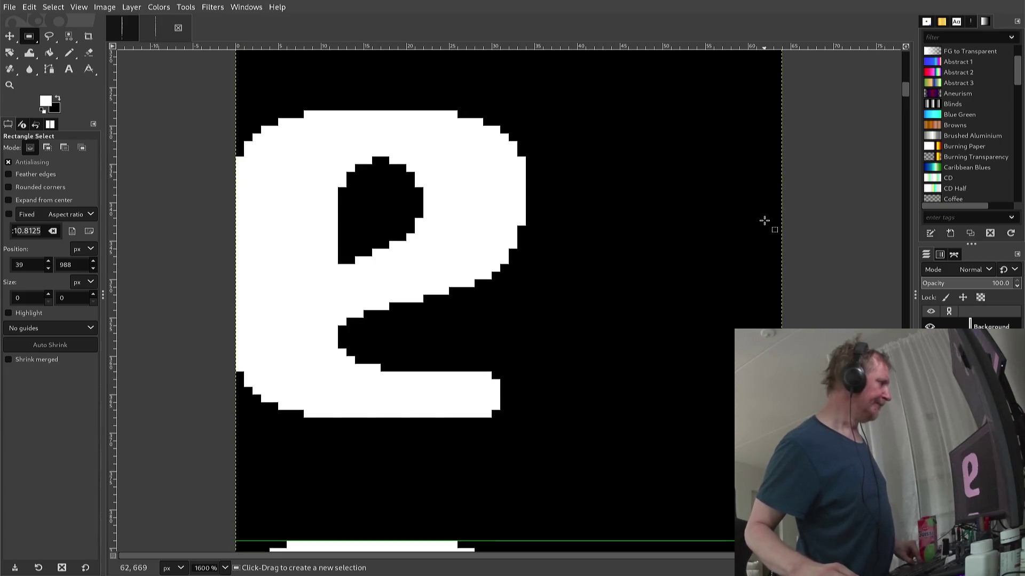
{"action": "scroll", "coordinate": [764, 220], "scroll_direction": "up", "scroll_amount": 5}
{"action": "scroll", "coordinate": [764, 220], "scroll_direction": "up", "scroll_amount": 3}
{"action": "scroll", "coordinate": [763, 223], "scroll_direction": "up", "scroll_amount": 2}
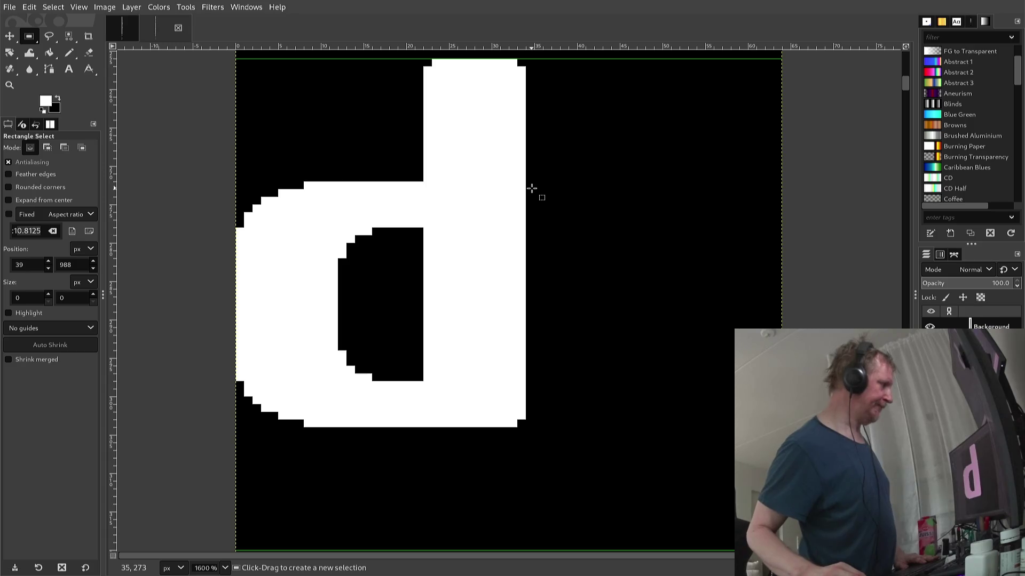
{"action": "mouse_move", "coordinate": [533, 189]}
{"action": "left_mouse_down"}
{"action": "mouse_move", "coordinate": [371, 384]}
{"action": "mouse_move", "coordinate": [231, 442]}
{"action": "left_mouse_up"}
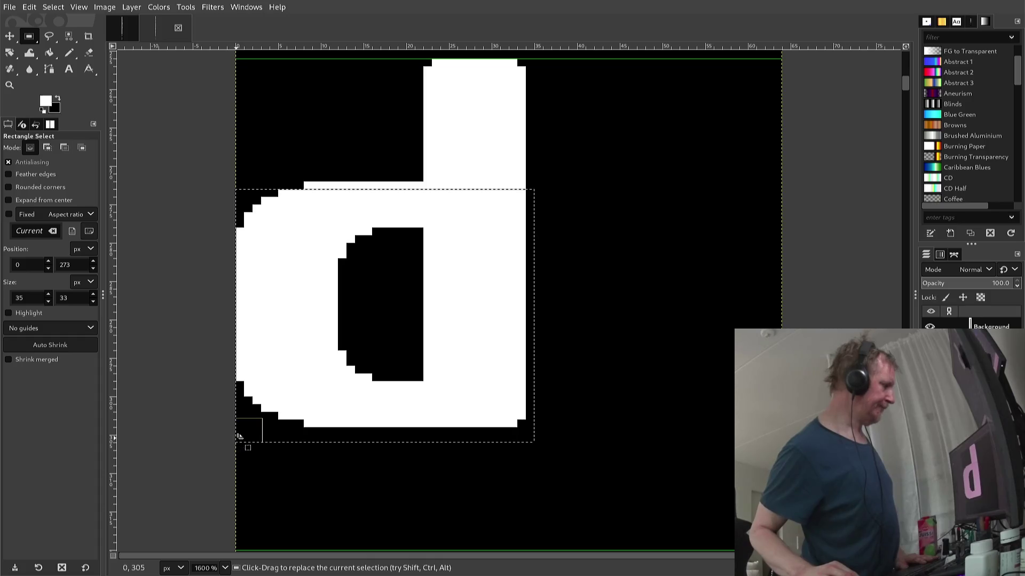
- Fine-tune the rectangle selection so it fits the d's bowl exactly
{"action": "left_click", "coordinate": [250, 432]}
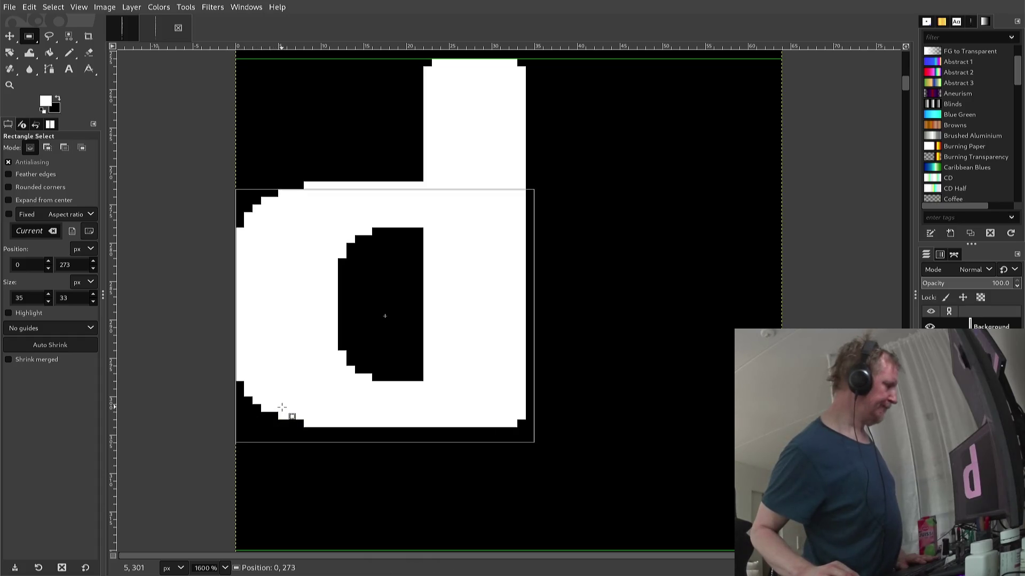
{"action": "left_click_drag", "start_coordinate": [281, 406], "coordinate": [275, 399]}
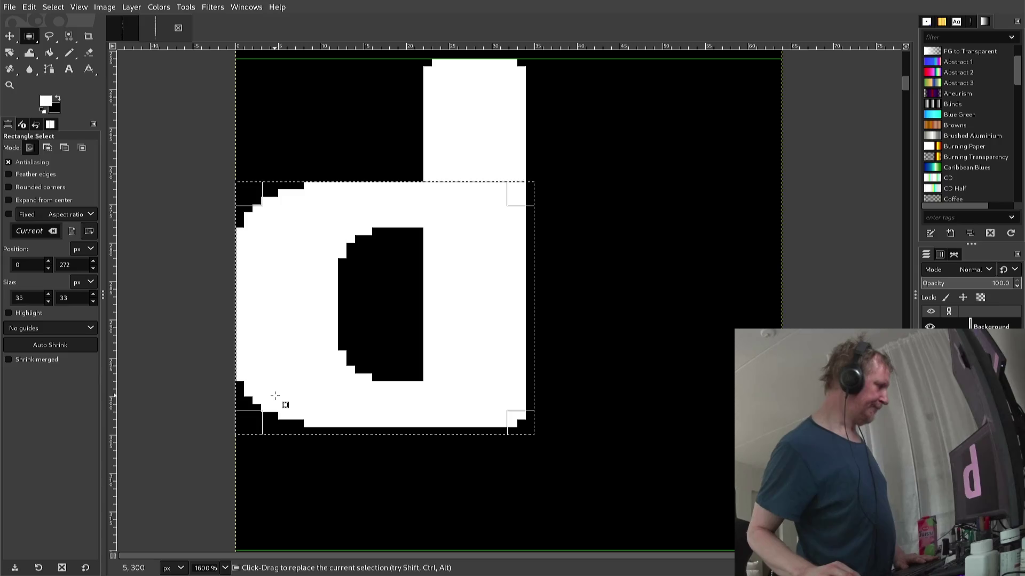
{"action": "left_click_drag", "start_coordinate": [279, 400], "coordinate": [251, 384]}
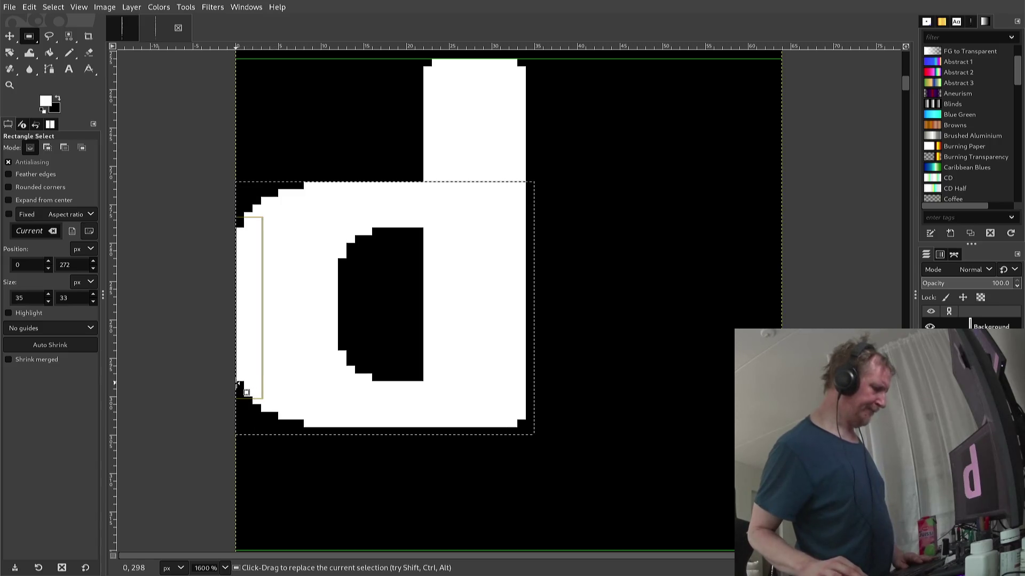
- Copy the d's bowl, paste it, and move the floating copy down two pixels
{"action": "key", "text": "ctrl"}
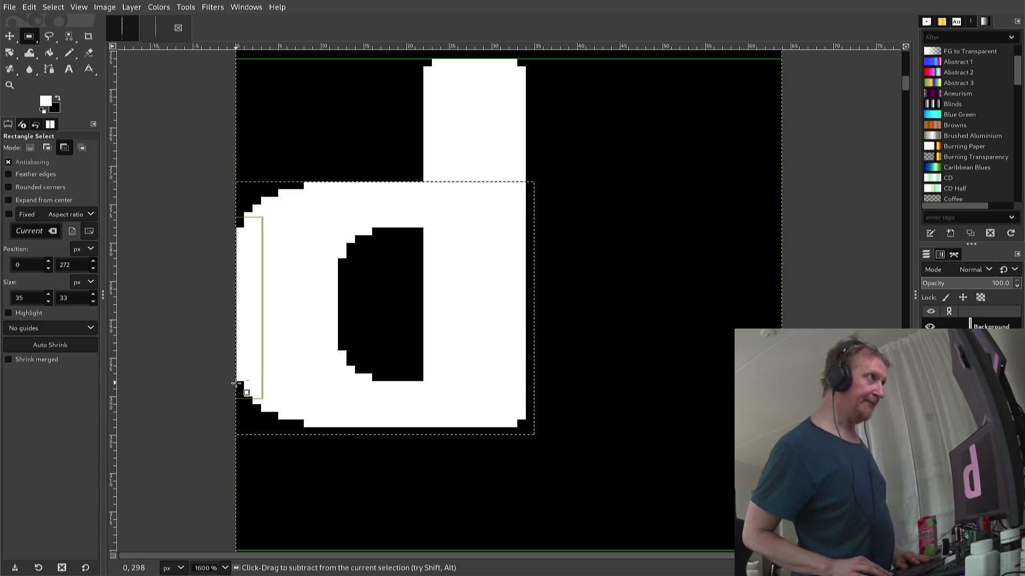
{"action": "key", "text": "ctrl+c"}
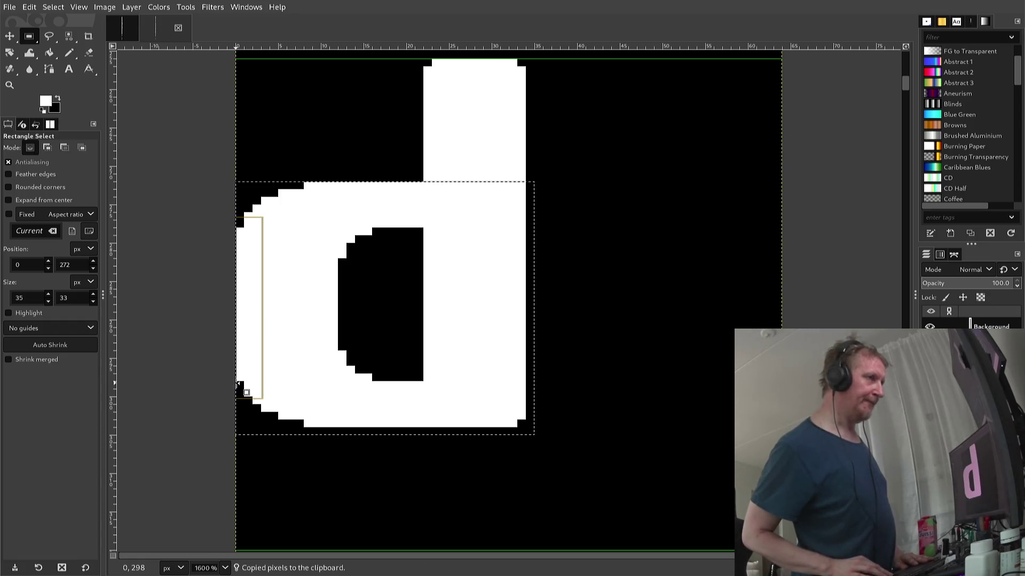
{"action": "key", "text": "ctrl+v"}
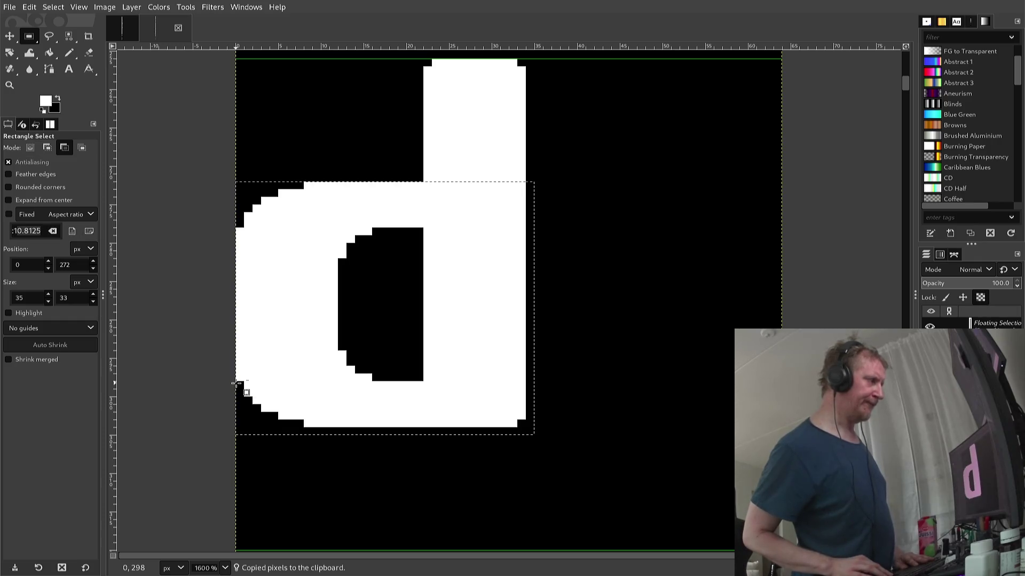
{"action": "key", "text": "Down"}
{"action": "key", "text": "Down"}
{"action": "key", "text": "Down"}
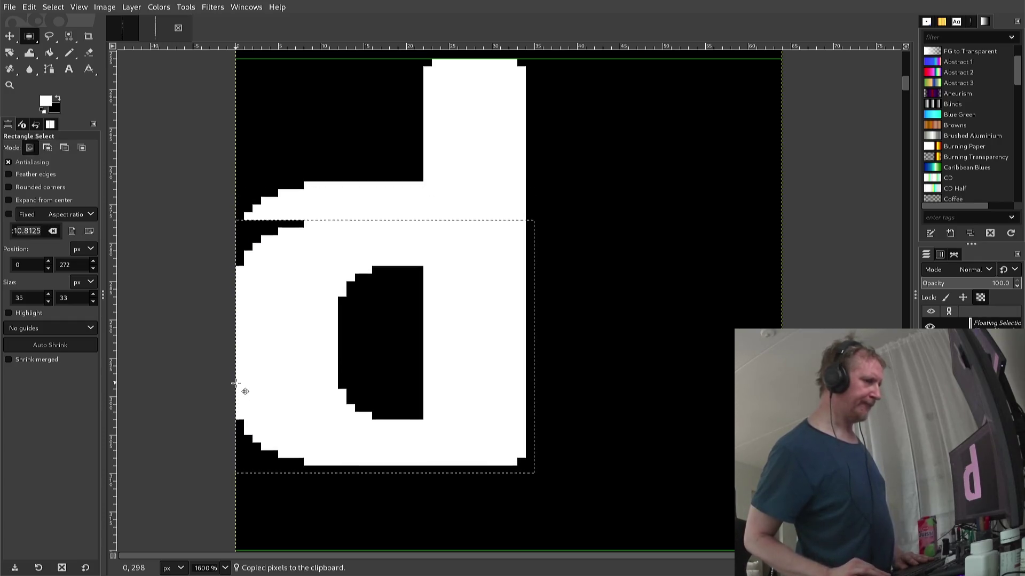
{"action": "key", "text": "Down"}
{"action": "key", "text": "Down"}
{"action": "key", "text": "Down"}
{"action": "key", "text": "Down"}
{"action": "key", "text": "Down"}
{"action": "key", "text": "Down"}
{"action": "key", "text": "Down"}
{"action": "key", "text": "Down"}
{"action": "key", "text": "Down"}
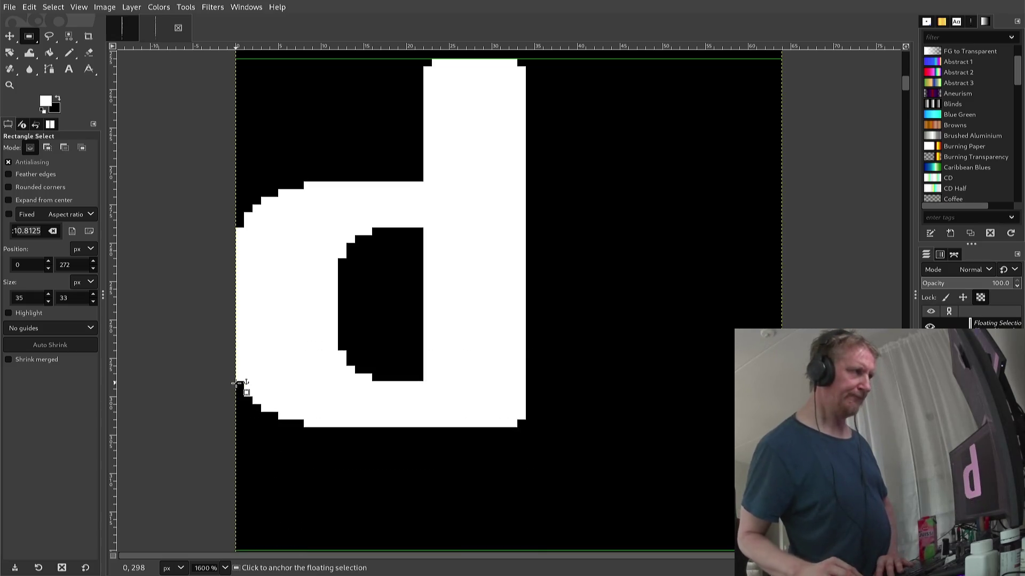
{"action": "scroll", "coordinate": [239, 383], "scroll_direction": "down", "scroll_amount": 3}
{"action": "scroll", "coordinate": [243, 416], "scroll_direction": "down", "scroll_amount": 5}
{"action": "scroll", "coordinate": [242, 416], "scroll_direction": "down", "scroll_amount": 2}
{"action": "scroll", "coordinate": [247, 416], "scroll_direction": "down", "scroll_amount": 2}
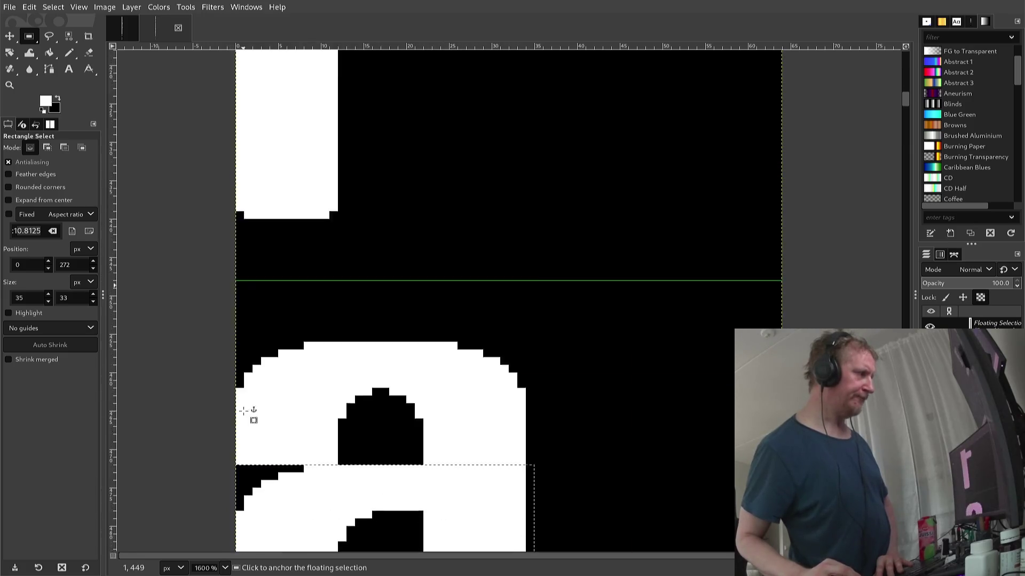
- Scroll down to the p glyph and move the floating bowl down onto it
{"action": "scroll", "coordinate": [247, 416], "scroll_direction": "down", "scroll_amount": 2}
{"action": "scroll", "coordinate": [245, 411], "scroll_direction": "down", "scroll_amount": 2}
{"action": "scroll", "coordinate": [244, 411], "scroll_direction": "down", "scroll_amount": 2}
{"action": "scroll", "coordinate": [243, 411], "scroll_direction": "down", "scroll_amount": 2}
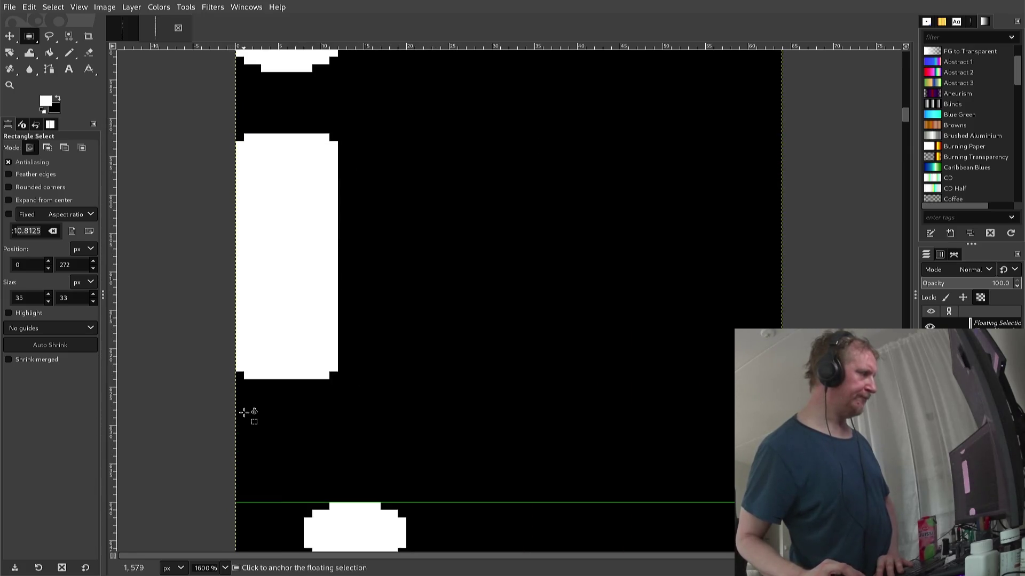
{"action": "scroll", "coordinate": [244, 411], "scroll_direction": "down", "scroll_amount": 2}
{"action": "scroll", "coordinate": [243, 411], "scroll_direction": "down", "scroll_amount": 2}
{"action": "scroll", "coordinate": [242, 412], "scroll_direction": "down", "scroll_amount": 2}
{"action": "scroll", "coordinate": [243, 411], "scroll_direction": "down", "scroll_amount": 1}
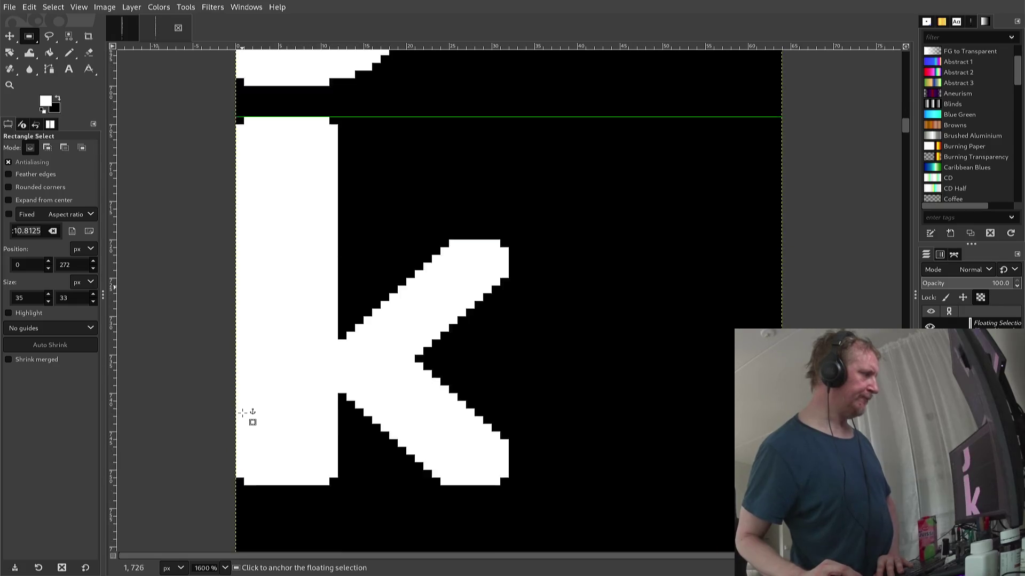
{"action": "scroll", "coordinate": [242, 412], "scroll_direction": "down", "scroll_amount": 1}
{"action": "scroll", "coordinate": [242, 413], "scroll_direction": "down", "scroll_amount": 1}
{"action": "scroll", "coordinate": [243, 412], "scroll_direction": "down", "scroll_amount": 2}
{"action": "scroll", "coordinate": [242, 413], "scroll_direction": "down", "scroll_amount": 2}
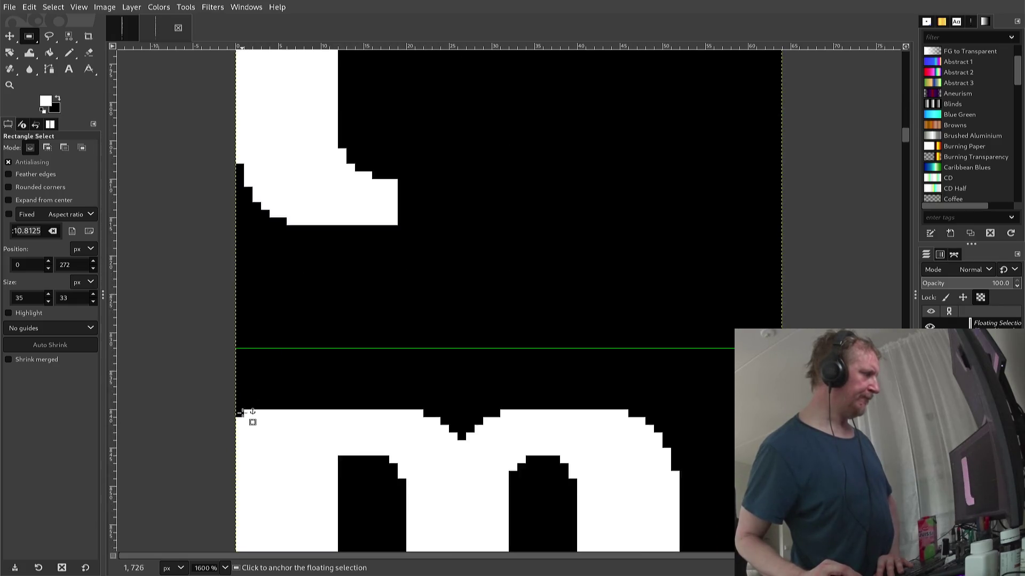
{"action": "scroll", "coordinate": [243, 413], "scroll_direction": "down", "scroll_amount": 1}
{"action": "scroll", "coordinate": [243, 412], "scroll_direction": "down", "scroll_amount": 2}
{"action": "scroll", "coordinate": [242, 412], "scroll_direction": "down", "scroll_amount": 2}
{"action": "scroll", "coordinate": [242, 412], "scroll_direction": "down", "scroll_amount": 2}
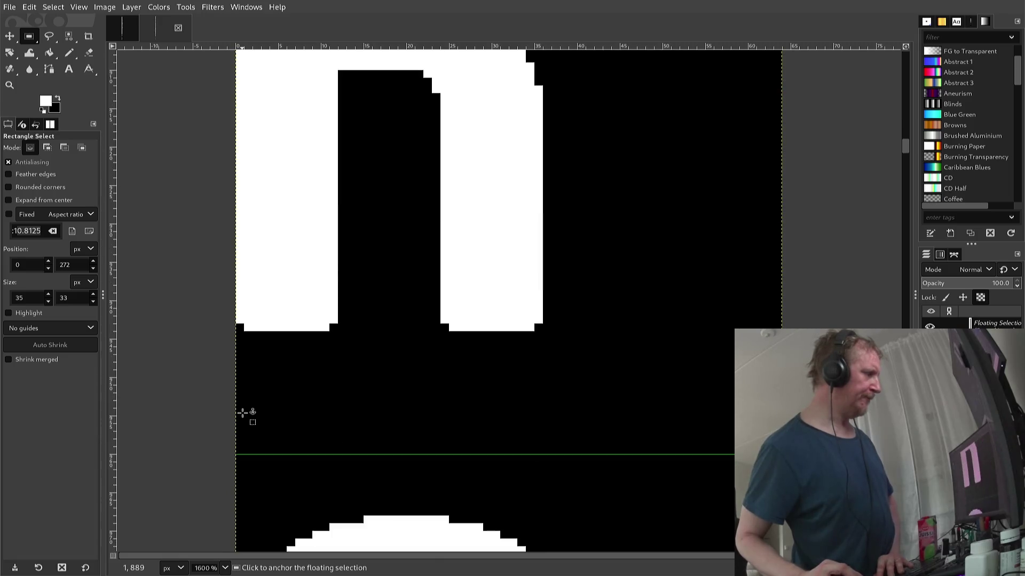
{"action": "scroll", "coordinate": [242, 413], "scroll_direction": "down", "scroll_amount": 2}
{"action": "scroll", "coordinate": [243, 412], "scroll_direction": "down", "scroll_amount": 2}
{"action": "scroll", "coordinate": [243, 413], "scroll_direction": "down", "scroll_amount": 2}
{"action": "scroll", "coordinate": [242, 412], "scroll_direction": "down", "scroll_amount": 2}
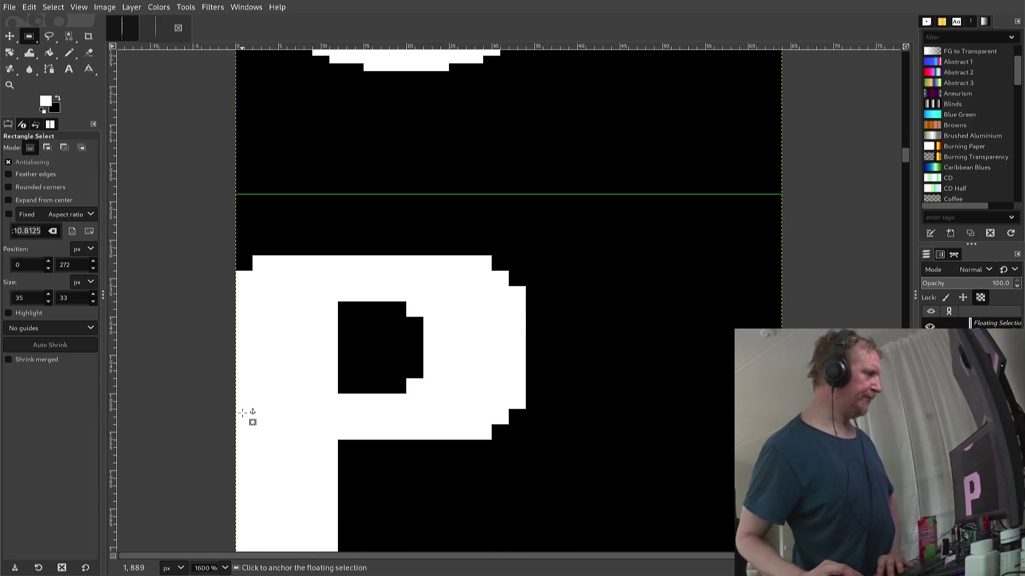
{"action": "scroll", "coordinate": [243, 412], "scroll_direction": "down", "scroll_amount": 2}
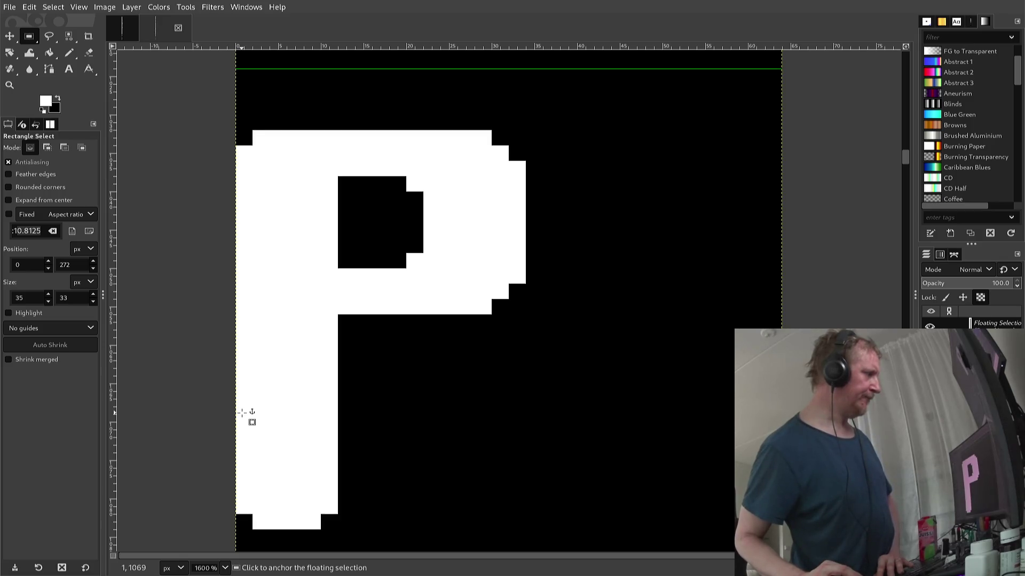
{"action": "key", "text": "Down"}
{"action": "key", "text": "Down"}
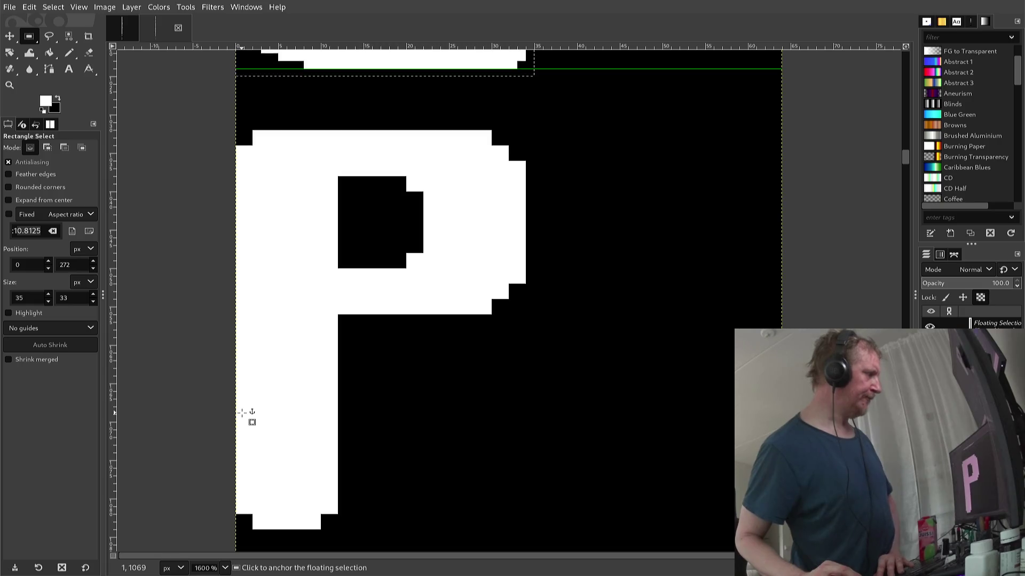
{"action": "key", "text": "Down"}
{"action": "key", "text": "Down"}
{"action": "key", "text": "Down"}
{"action": "key", "text": "Down"}
{"action": "key", "text": "Down"}
{"action": "key", "text": "Down"}
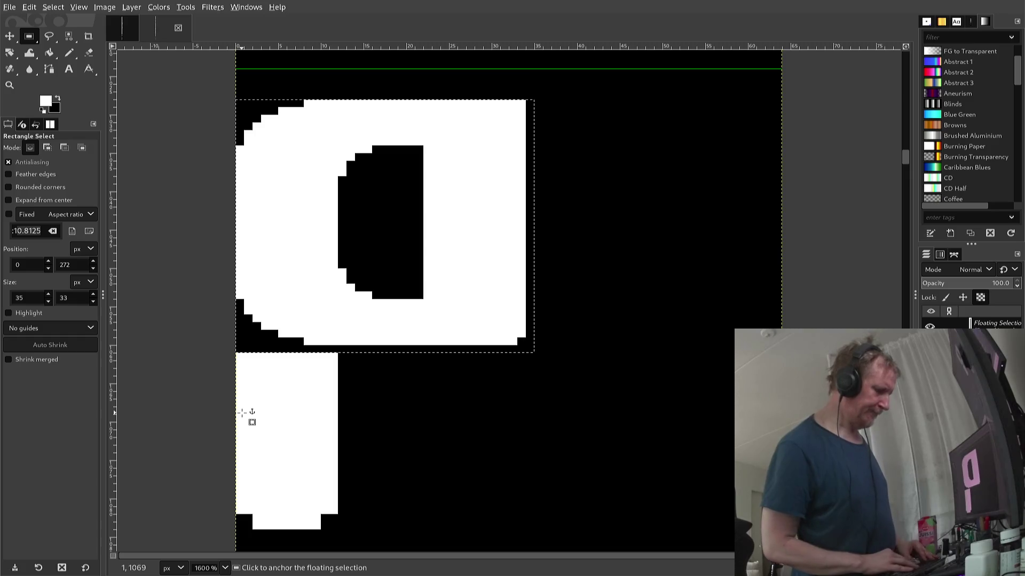
- Rotate the floating bowl copy 180° with Layer > Transform
{"action": "key", "text": "alt+l"}
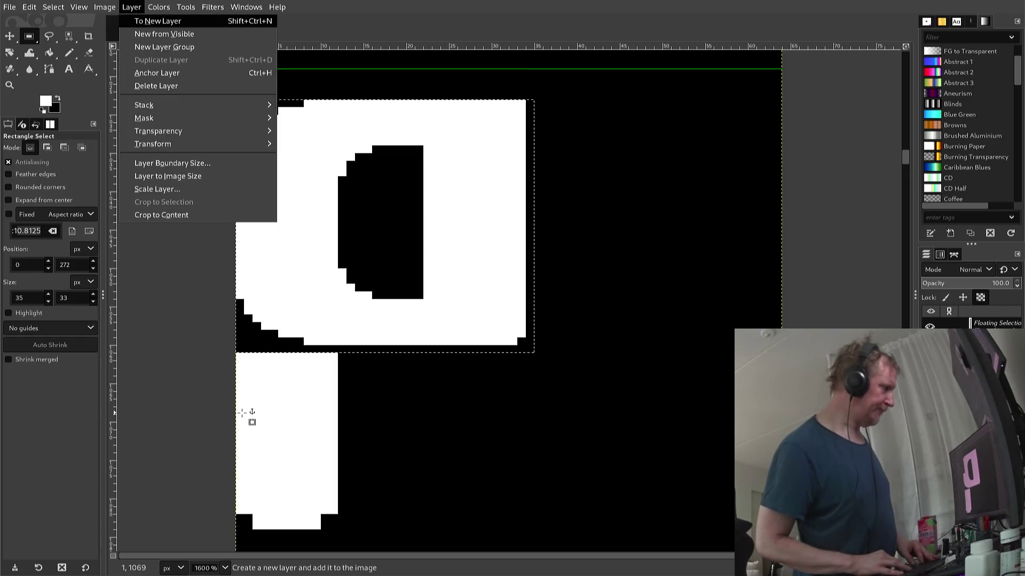
{"action": "key", "text": "t"}
{"action": "key", "text": "Down"}
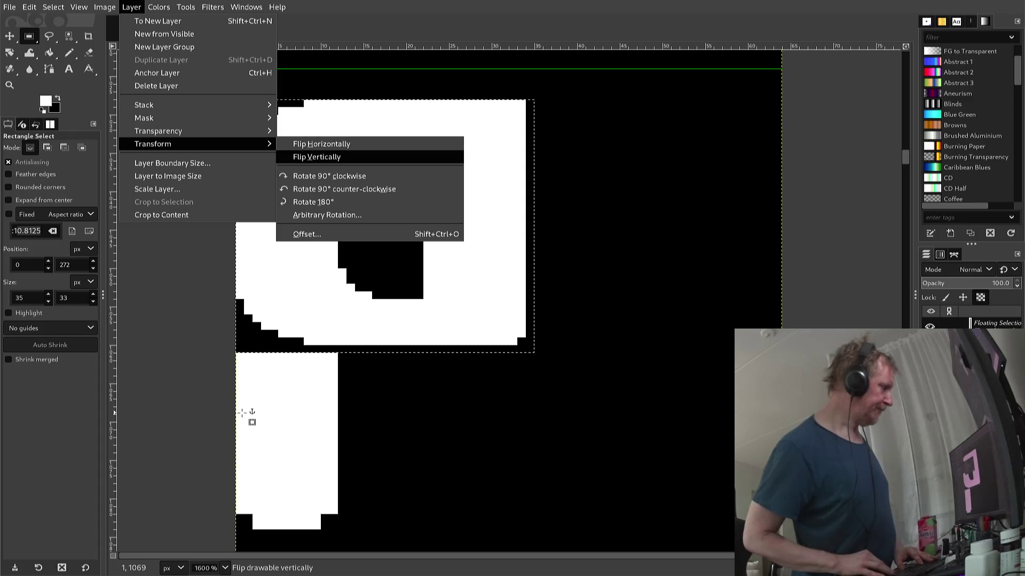
{"action": "key", "text": "Down"}
{"action": "key", "text": "Down"}
{"action": "key", "text": "Down"}
{"action": "key", "text": "Return"}
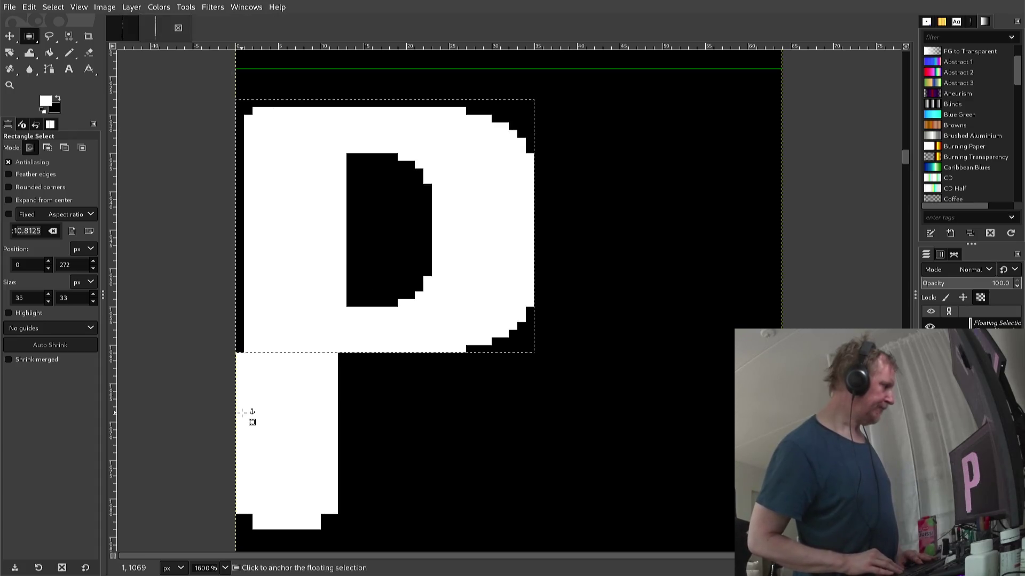
- Nudge the rotated bowl one pixel left and fine-tune its height against the guide
{"action": "key", "text": "Left"}
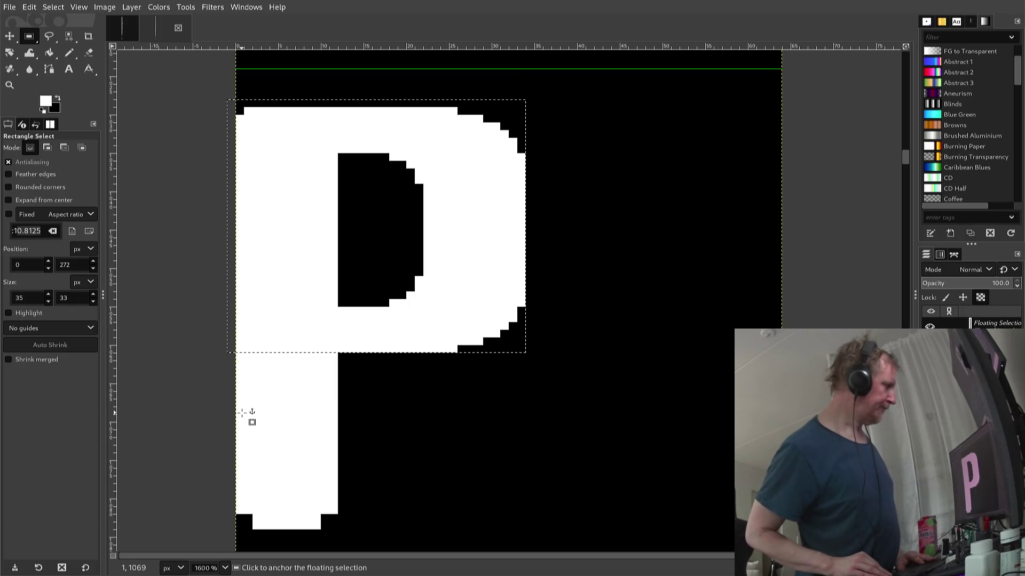
{"action": "key", "text": "Down"}
{"action": "key", "text": "Down"}
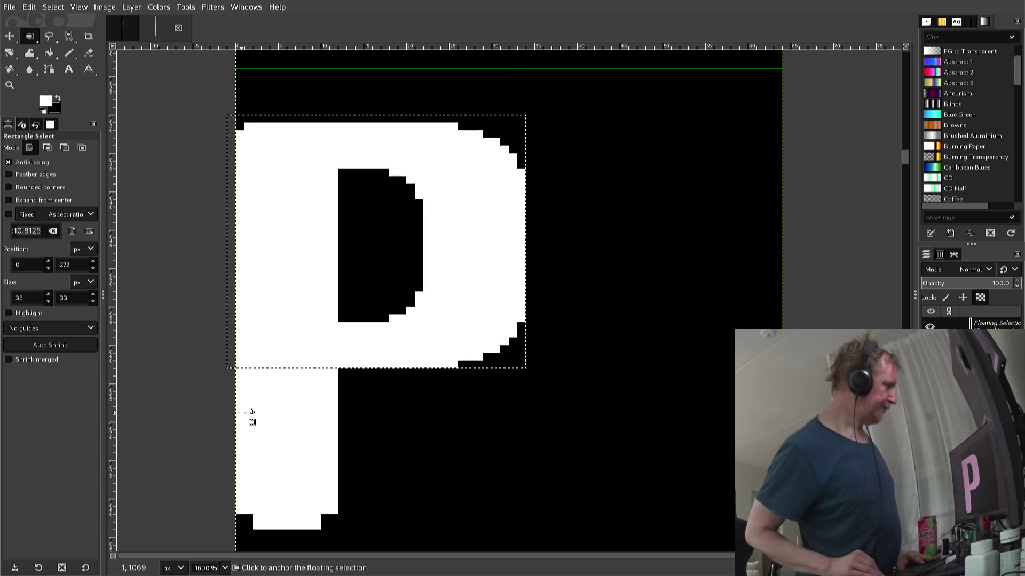
{"action": "key", "text": "Down"}
{"action": "key", "text": "Down"}
{"action": "key", "text": "Down"}
{"action": "key", "text": "Down"}
{"action": "key", "text": "Up"}
{"action": "key", "text": "Up"}
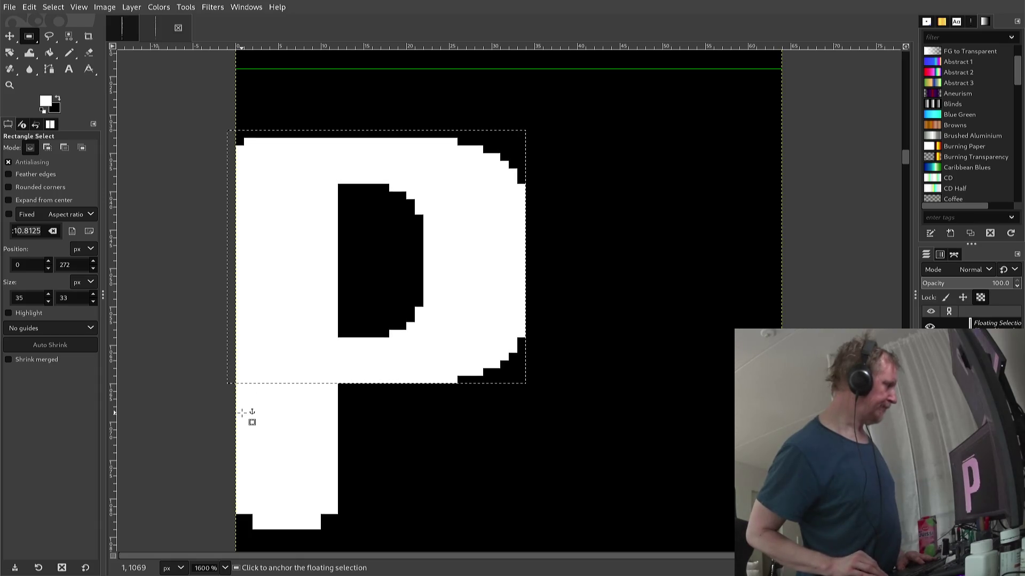
{"action": "key", "text": "Down"}
{"action": "key", "text": "Up"}
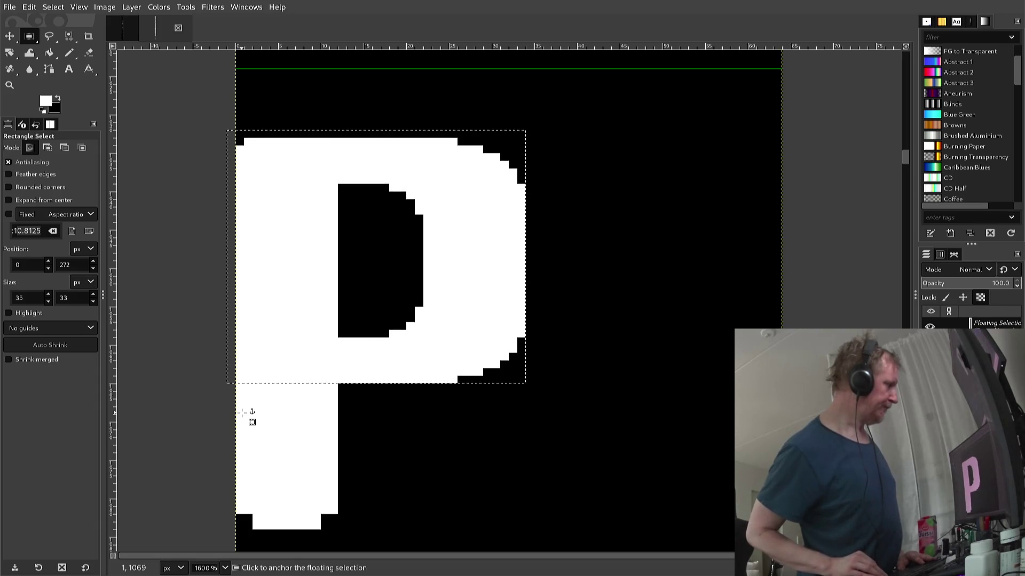
{"action": "key", "text": "Up"}
{"action": "key", "text": "Up"}
{"action": "key", "text": "Up"}
{"action": "key", "text": "Up"}
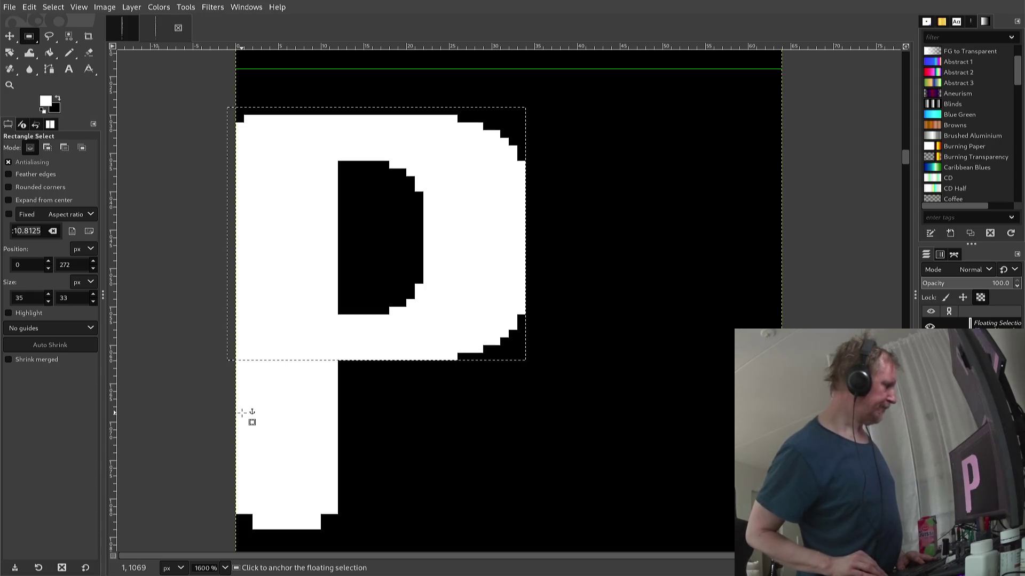
{"action": "key", "text": "Up"}
{"action": "key", "text": "Up"}
{"action": "key", "text": "Up"}
{"action": "key", "text": "Up"}
{"action": "key", "text": "Up"}
{"action": "key", "text": "Up"}
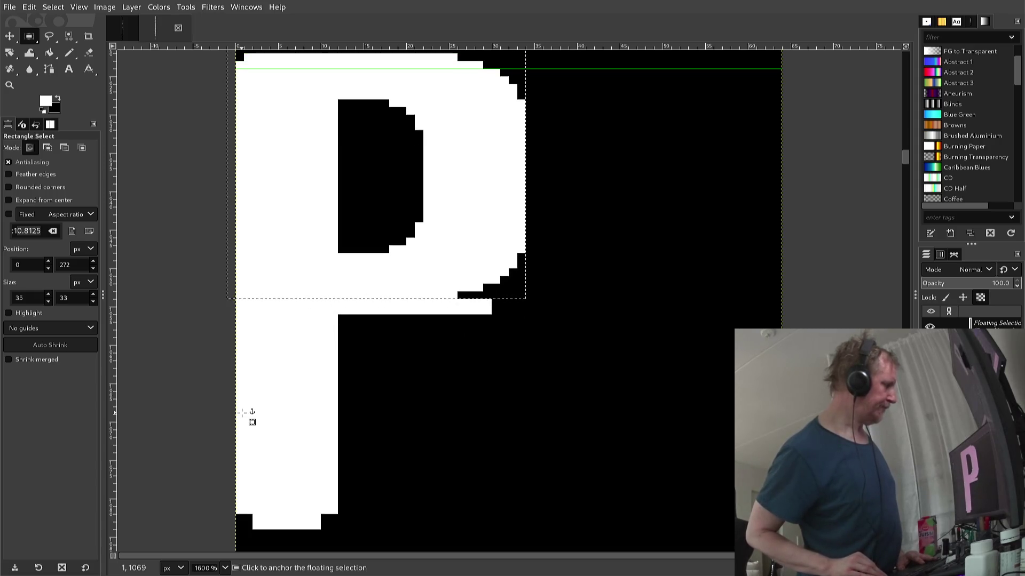
{"action": "key", "text": "Down"}
{"action": "key", "text": "Down"}
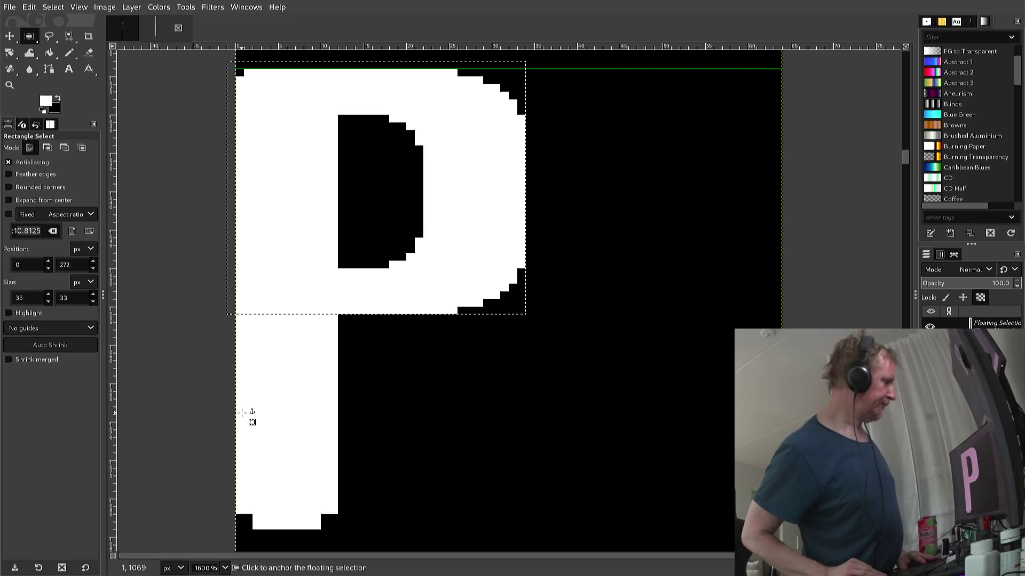
{"action": "key", "text": "Right"}
{"action": "key", "text": "Right"}
- Test the floating bowl at several horizontal positions, shifting it right and left
{"action": "key", "text": "Right"}
{"action": "key", "text": "Right"}
{"action": "key", "text": "Right"}
{"action": "key", "text": "Right"}
{"action": "key", "text": "Right"}
{"action": "key", "text": "Right"}
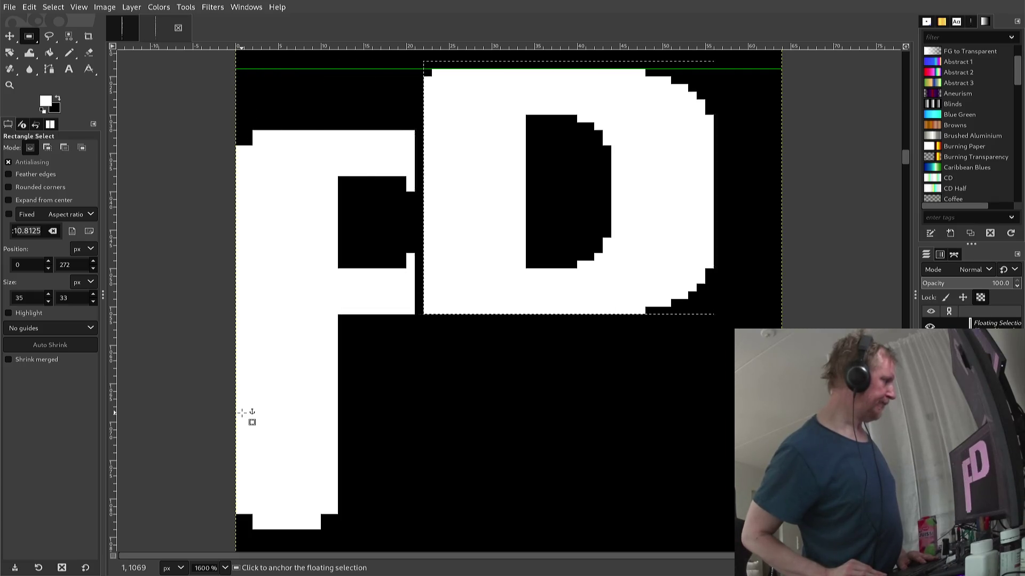
{"action": "key", "text": "Right"}
{"action": "key", "text": "Right"}
{"action": "key", "text": "Right"}
{"action": "key", "text": "Right"}
{"action": "key", "text": "Right"}
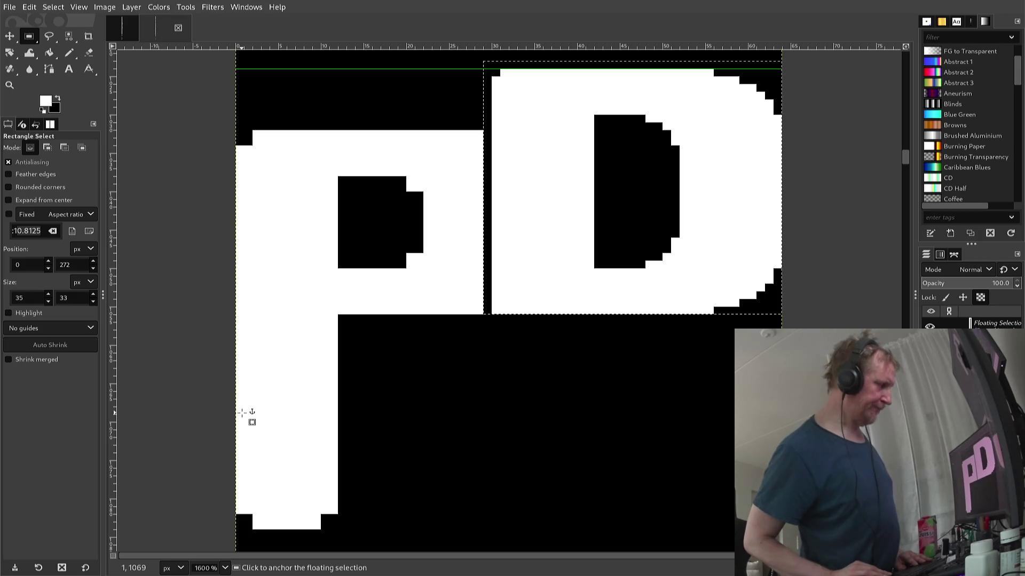
{"action": "key", "text": "Left"}
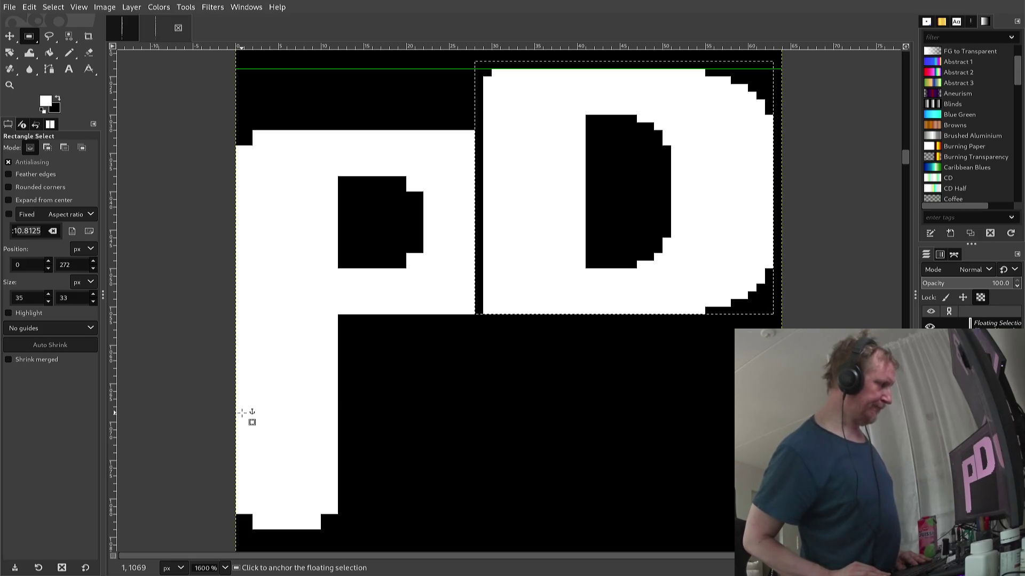
{"action": "key", "text": "Left"}
{"action": "key", "text": "Left"}
{"action": "key", "text": "Left"}
{"action": "key", "text": "Left"}
{"action": "key", "text": "Left"}
{"action": "key", "text": "Left"}
{"action": "key", "text": "Left"}
{"action": "key", "text": "Left"}
{"action": "key", "text": "Left"}
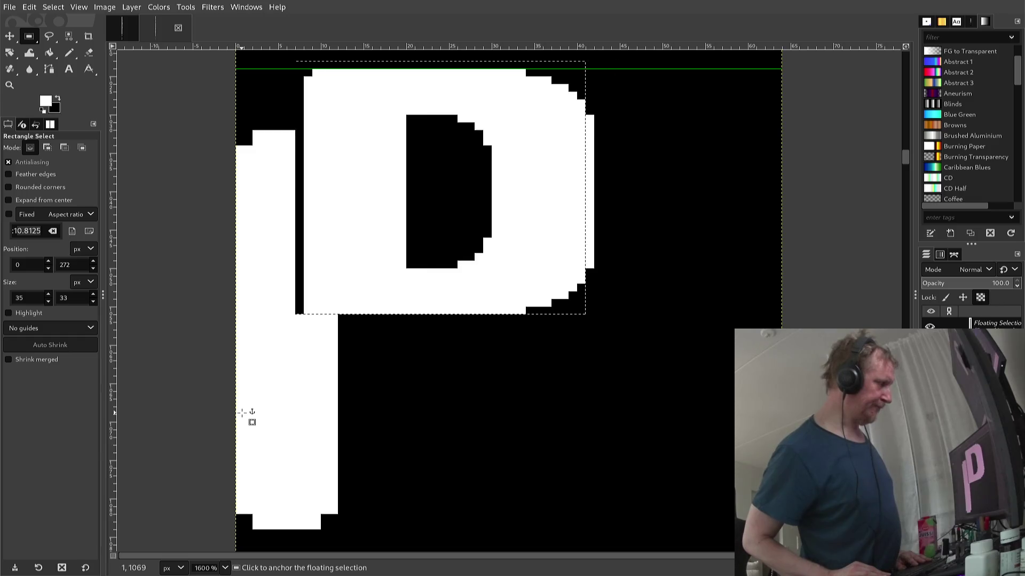
{"action": "key", "text": "Left"}
{"action": "key", "text": "Left"}
{"action": "key", "text": "Left"}
{"action": "key", "text": "Left"}
{"action": "key", "text": "Left"}
{"action": "key", "text": "Left"}
{"action": "key", "text": "Right"}
{"action": "key", "text": "Right"}
{"action": "key", "text": "Right"}
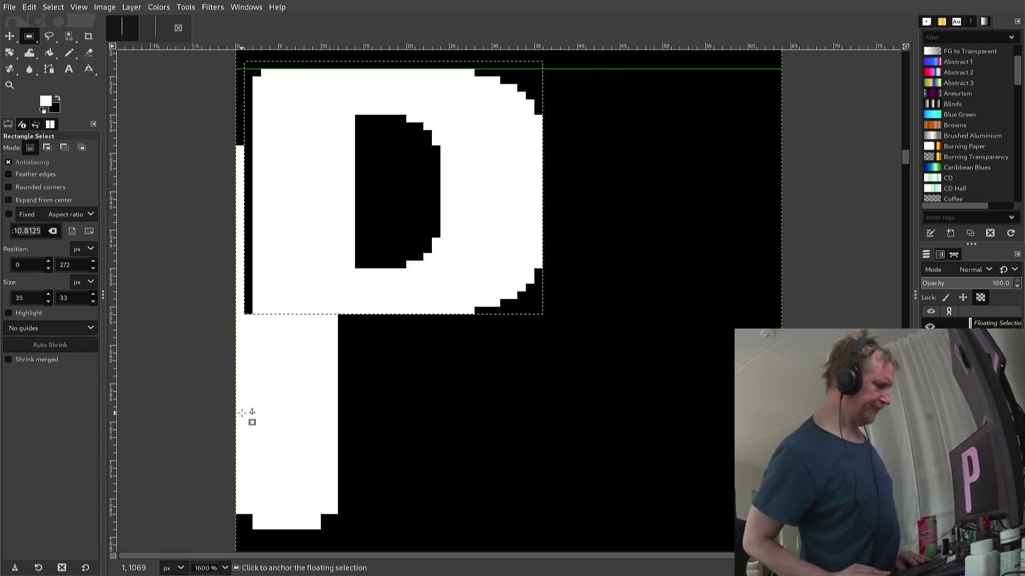
{"action": "key", "text": "Right"}
{"action": "key", "text": "Right"}
{"action": "key", "text": "Right"}
{"action": "key", "text": "Right"}
{"action": "key", "text": "Right"}
{"action": "key", "text": "Right"}
{"action": "key", "text": "Right"}
{"action": "key", "text": "Right"}
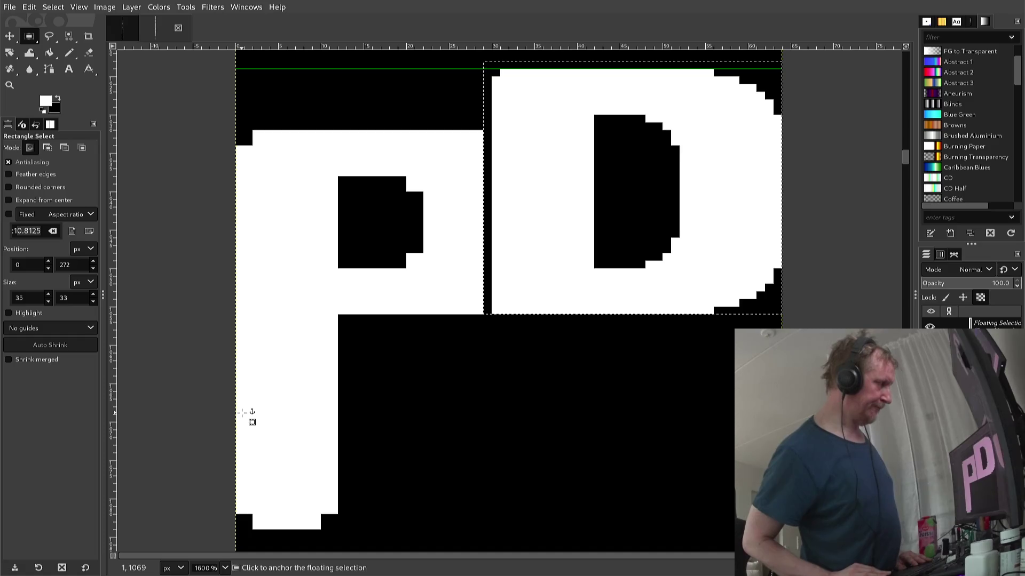
{"action": "key", "text": "ctrl"}
- Rotate the bowl 180° and move it two pixels left over the P
{"action": "key", "text": "ctrl+shift+r"}
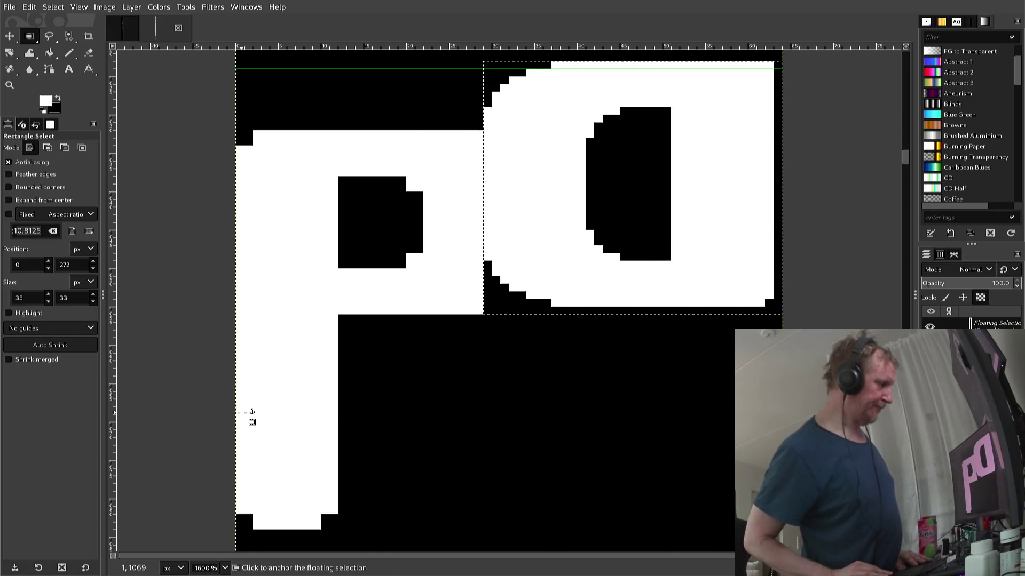
{"action": "key", "text": "Left"}
{"action": "key", "text": "Left"}
{"action": "key", "text": "Left"}
{"action": "key", "text": "Left"}
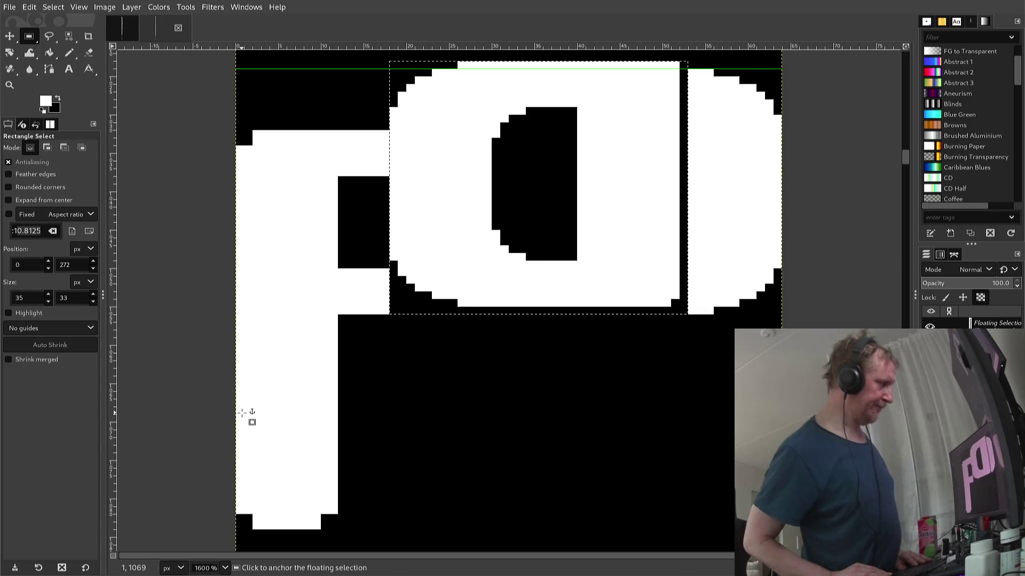
{"action": "key", "text": "Left"}
{"action": "key", "text": "Left"}
{"action": "key", "text": "Left"}
{"action": "key", "text": "Left"}
{"action": "key", "text": "Left"}
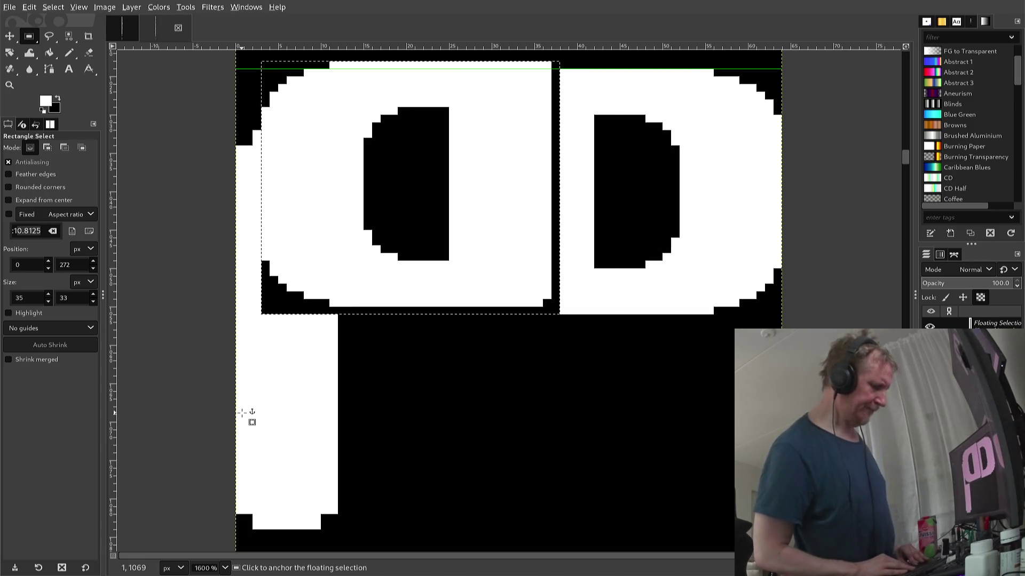
- Rotate the floating bowl 180° back so it faces right
{"action": "key", "text": "alt+l"}
{"action": "key", "text": "t"}
{"action": "key", "text": "Down"}
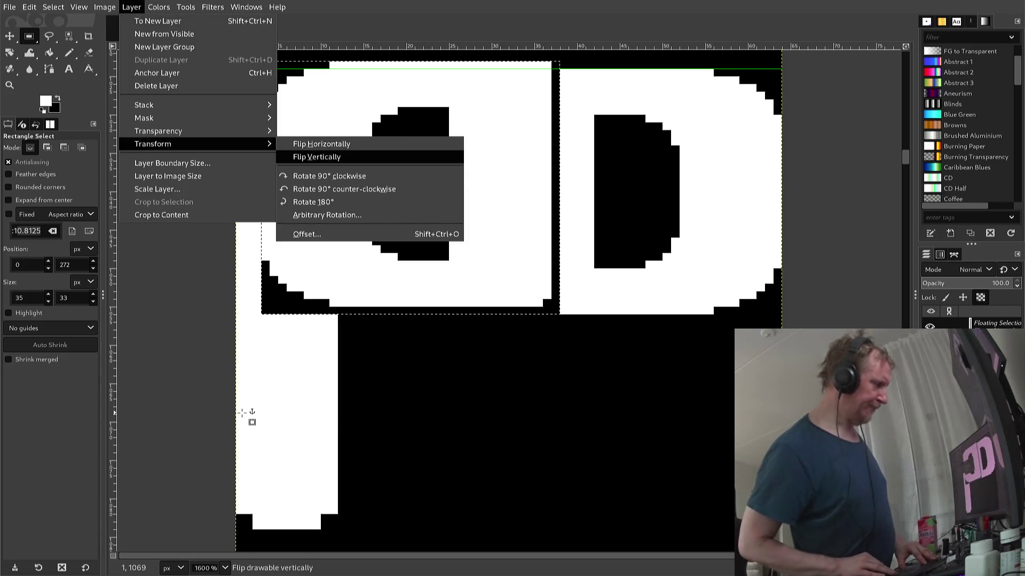
{"action": "key", "text": "Down"}
{"action": "key", "text": "Down"}
{"action": "key", "text": "Down"}
{"action": "key", "text": "Return"}
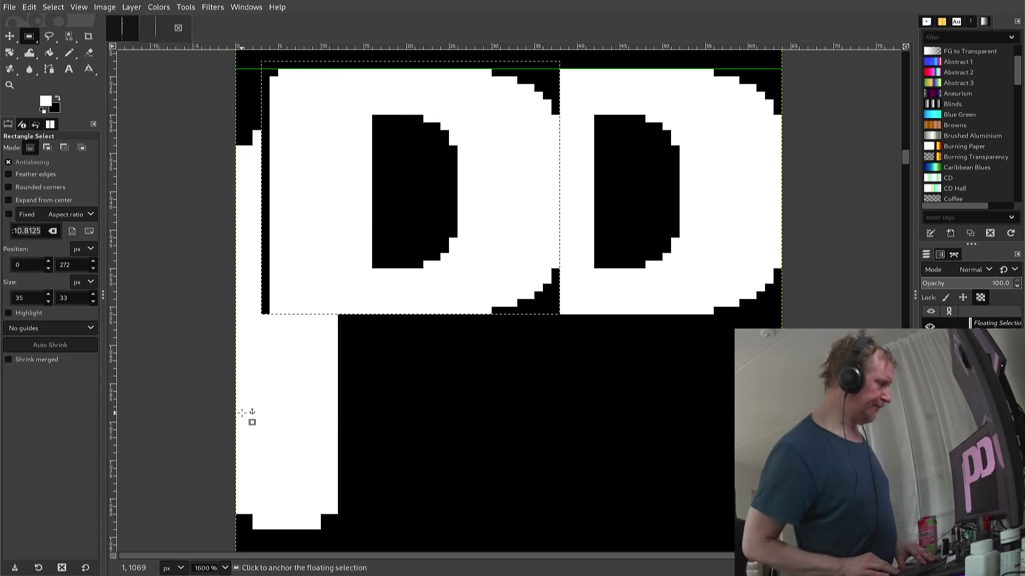
- Lower the bowl onto the left stem, nudging it left, then anchor it
{"action": "key", "text": "Down"}
{"action": "key", "text": "Down"}
{"action": "key", "text": "Down"}
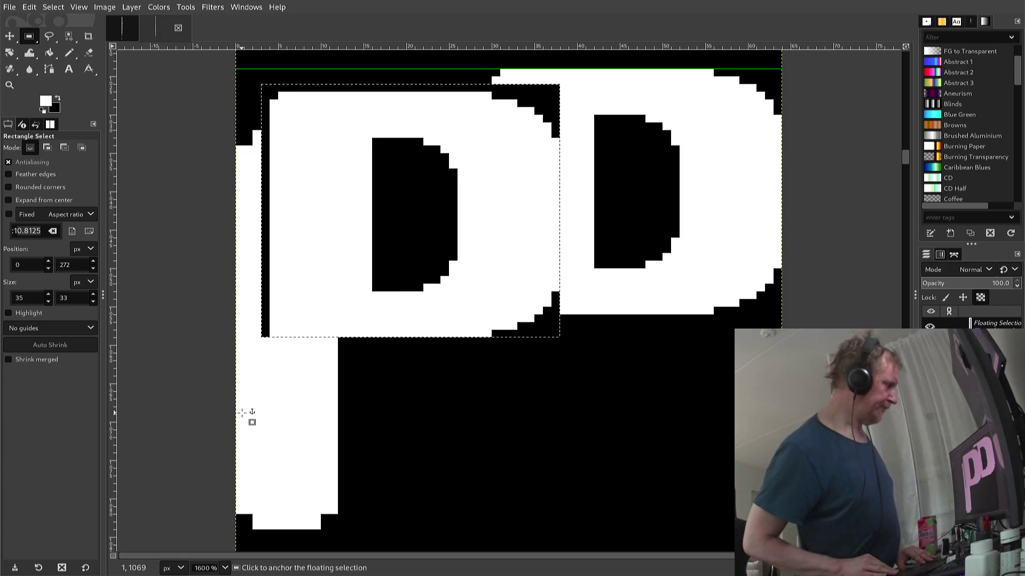
{"action": "key", "text": "Down"}
{"action": "key", "text": "Down"}
{"action": "key", "text": "Down"}
{"action": "key", "text": "Down"}
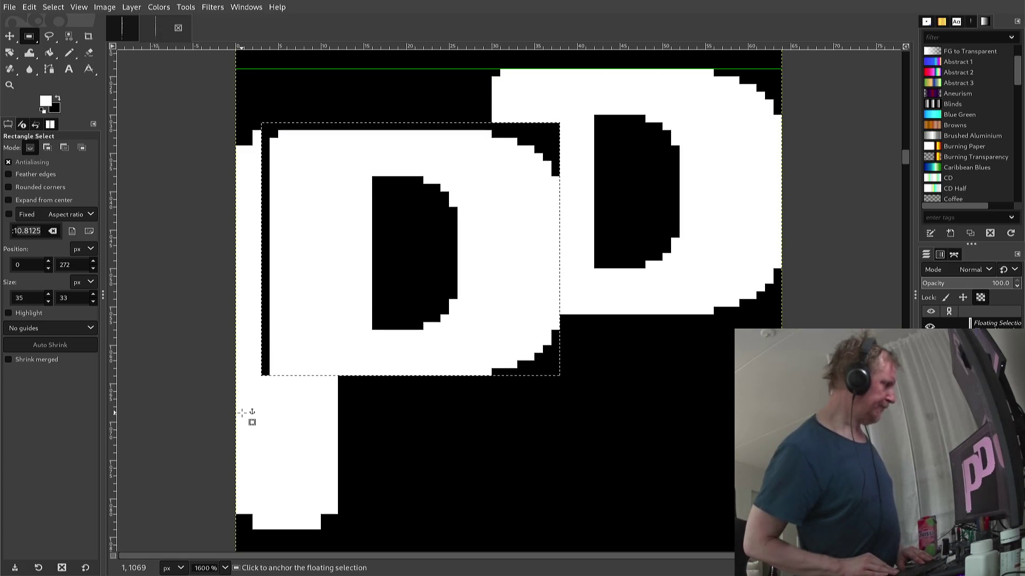
{"action": "key", "text": "Left"}
{"action": "key", "text": "Left"}
{"action": "key", "text": "Left"}
{"action": "key", "text": "Left"}
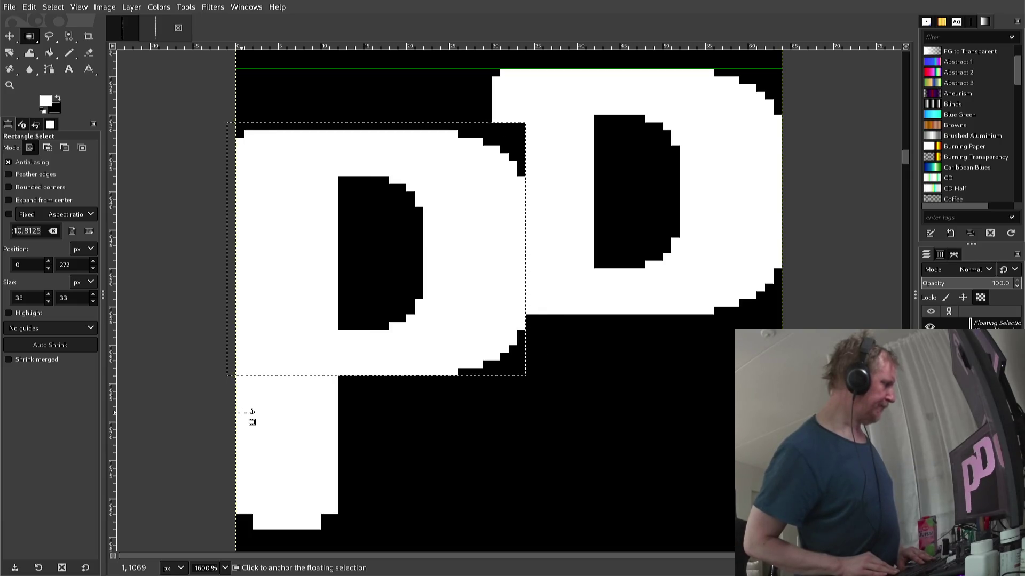
{"action": "key", "text": "Up"}
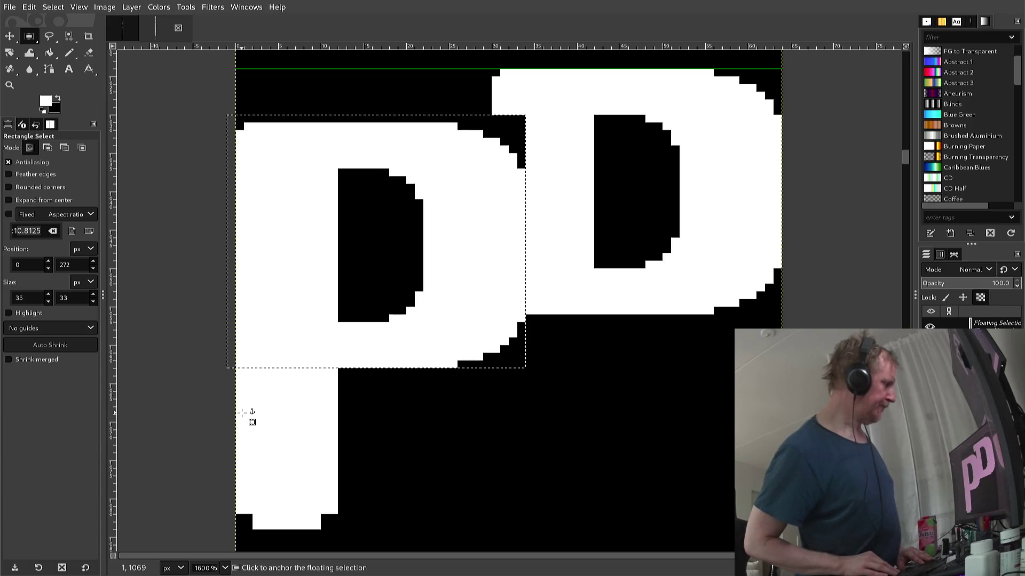
{"action": "key", "text": "Down"}
{"action": "key", "text": "Down"}
{"action": "key", "text": "Down"}
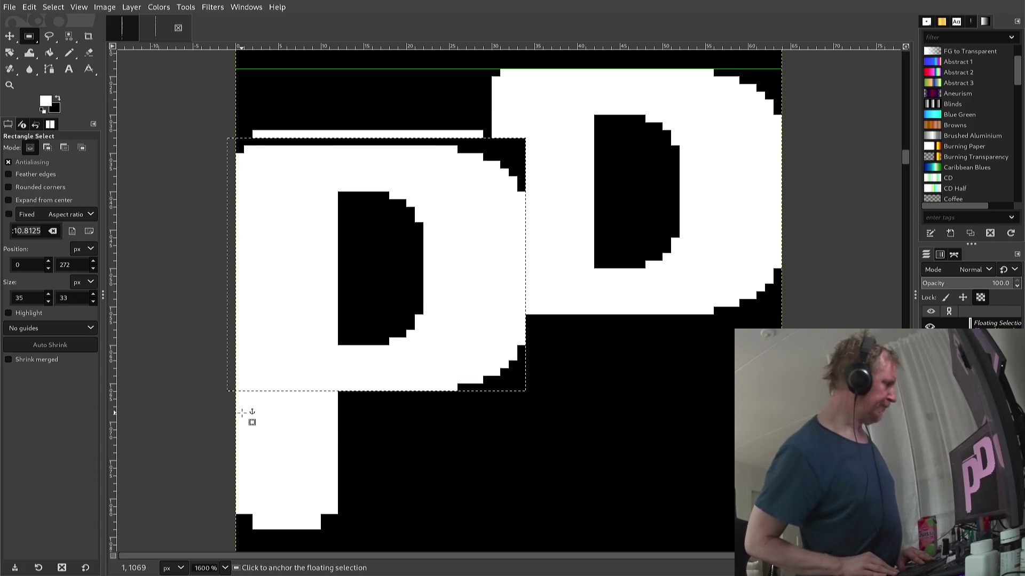
{"action": "key", "text": "Up"}
{"action": "key", "text": "Up"}
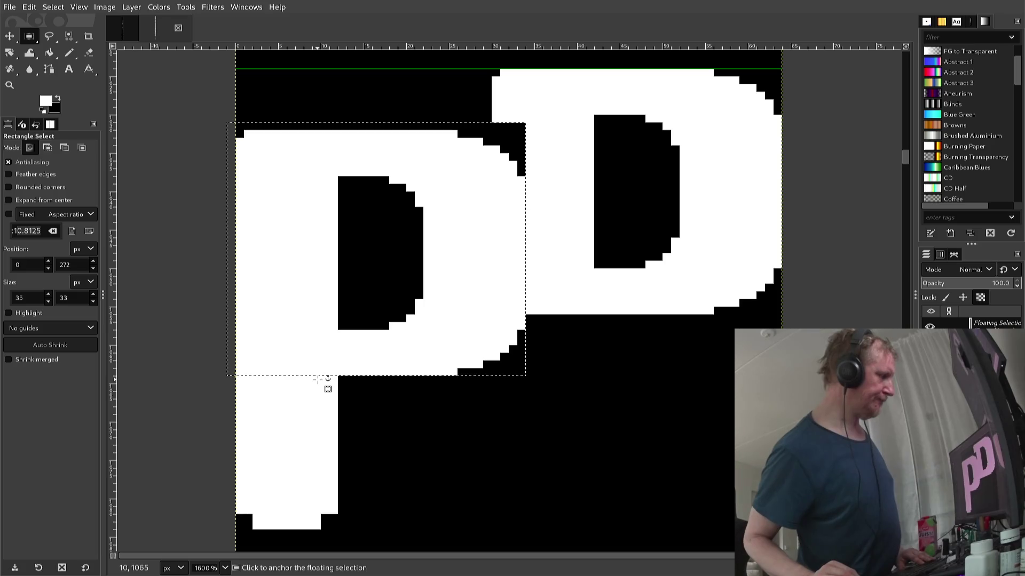
{"action": "left_click", "coordinate": [318, 378]}
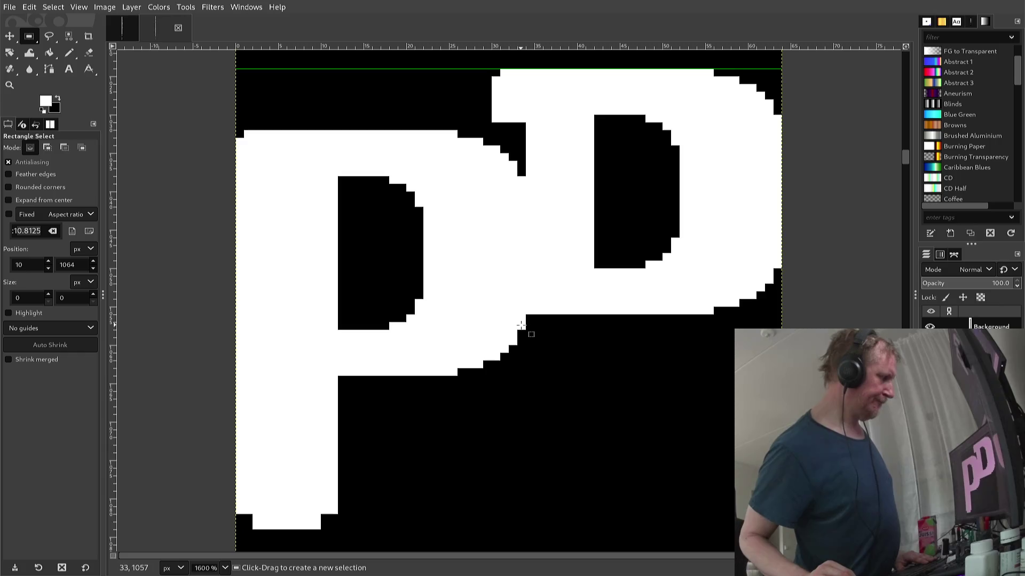
- Select the lower strip of the right letter's bowl
{"action": "left_click_drag", "start_coordinate": [522, 321], "coordinate": [533, 272]}
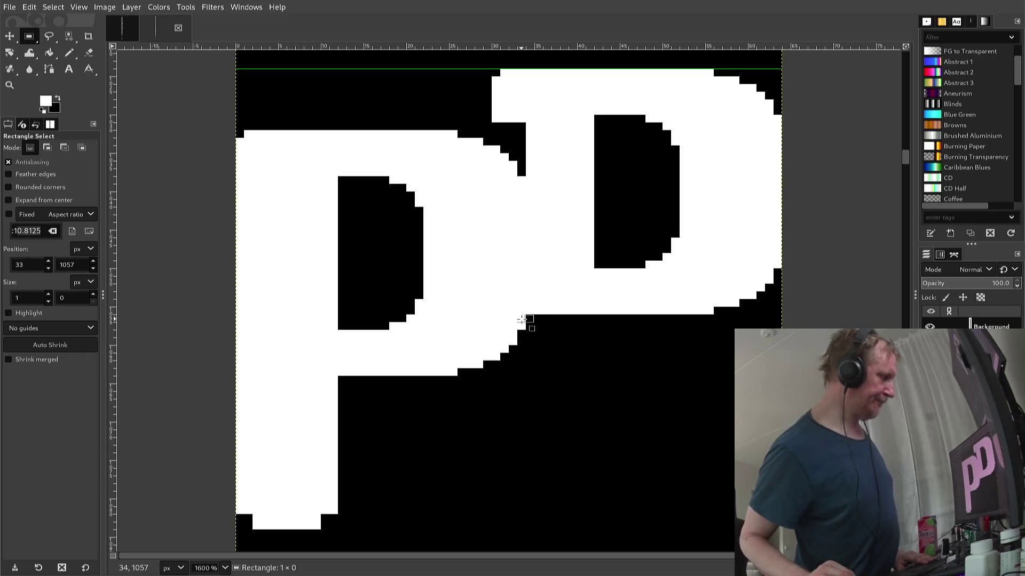
{"action": "mouse_move", "coordinate": [533, 271]}
{"action": "left_mouse_down"}
{"action": "mouse_move", "coordinate": [576, 254]}
{"action": "mouse_move", "coordinate": [532, 285]}
{"action": "mouse_move", "coordinate": [689, 319]}
{"action": "mouse_move", "coordinate": [763, 310]}
{"action": "left_mouse_up"}
{"action": "left_click", "coordinate": [567, 237]}
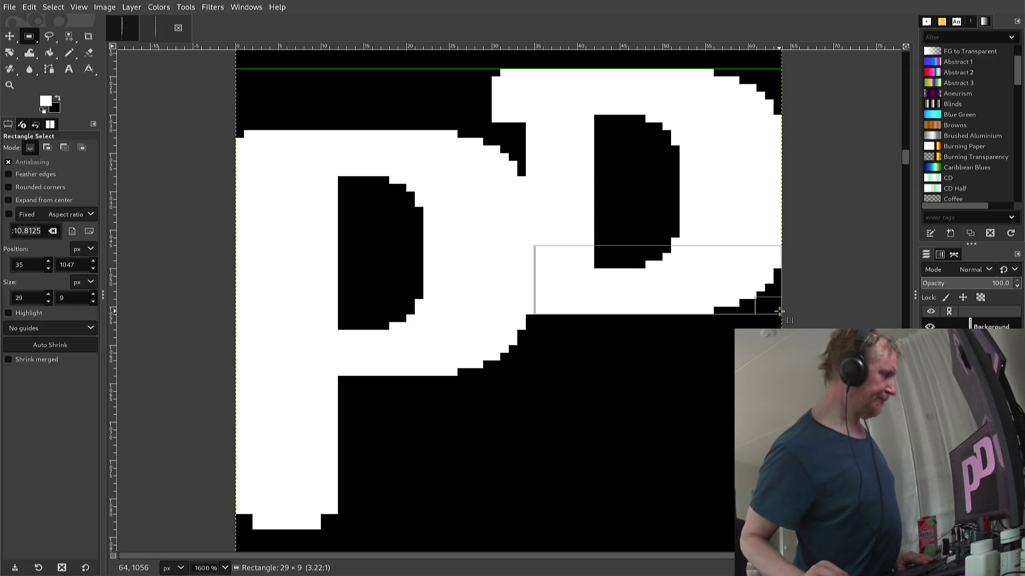
{"action": "left_click_drag", "start_coordinate": [763, 309], "coordinate": [780, 314]}
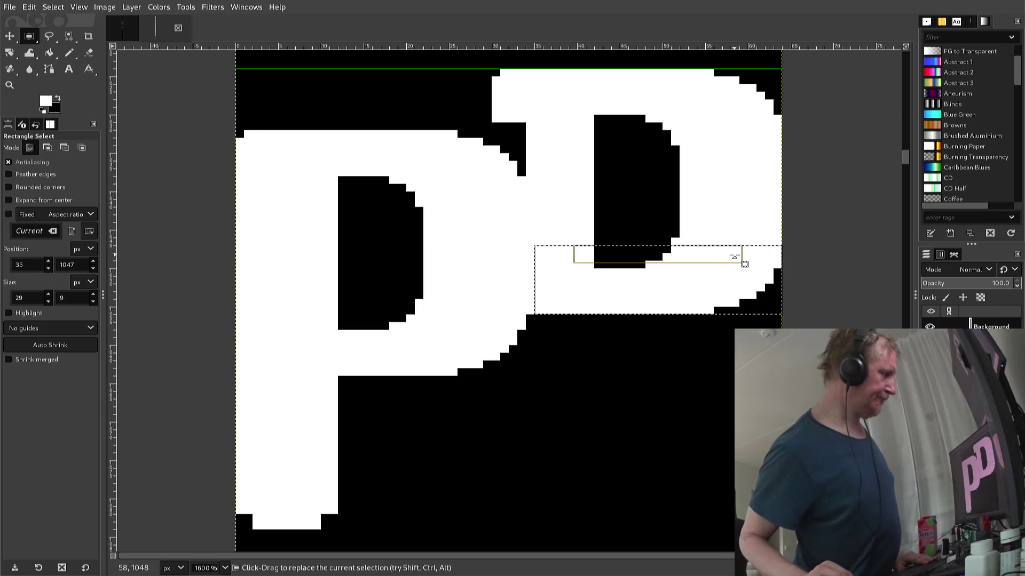
{"action": "left_click_drag", "start_coordinate": [742, 256], "coordinate": [731, 234]}
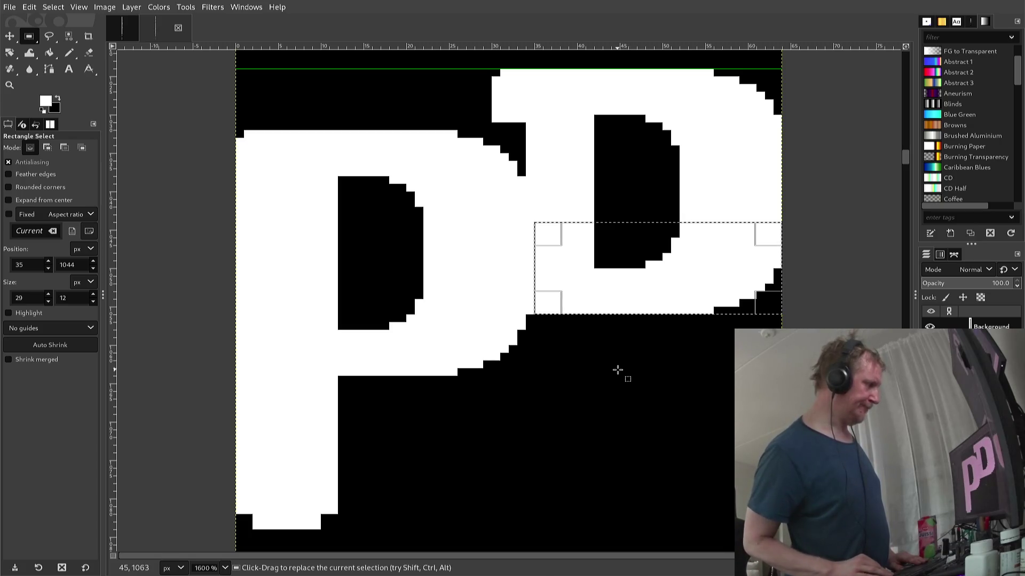
- Cut the strip, paste it back shifted onto the p's bowl, and anchor it
{"action": "key", "text": "ctrl"}
{"action": "key", "text": "ctrl+x"}
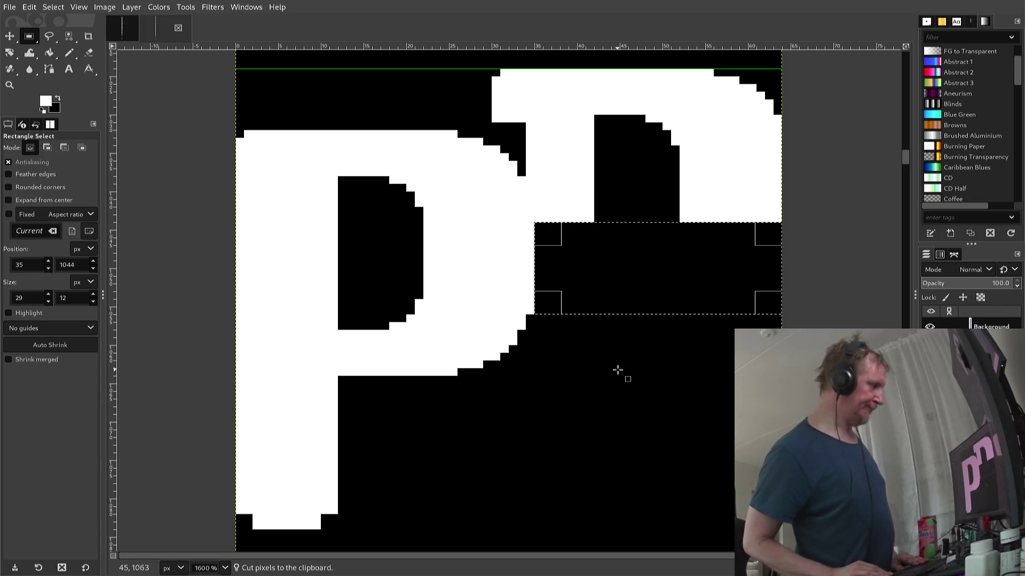
{"action": "key", "text": "ctrl+v"}
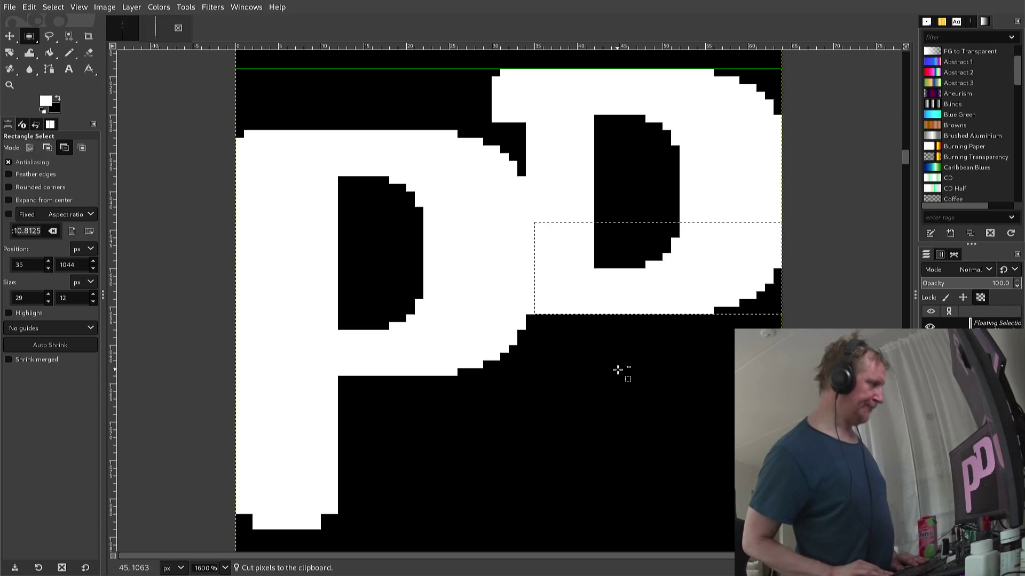
{"action": "key", "text": "Left"}
{"action": "key", "text": "Left"}
{"action": "key", "text": "Left"}
{"action": "key", "text": "Left"}
{"action": "key", "text": "Left"}
{"action": "key", "text": "Left"}
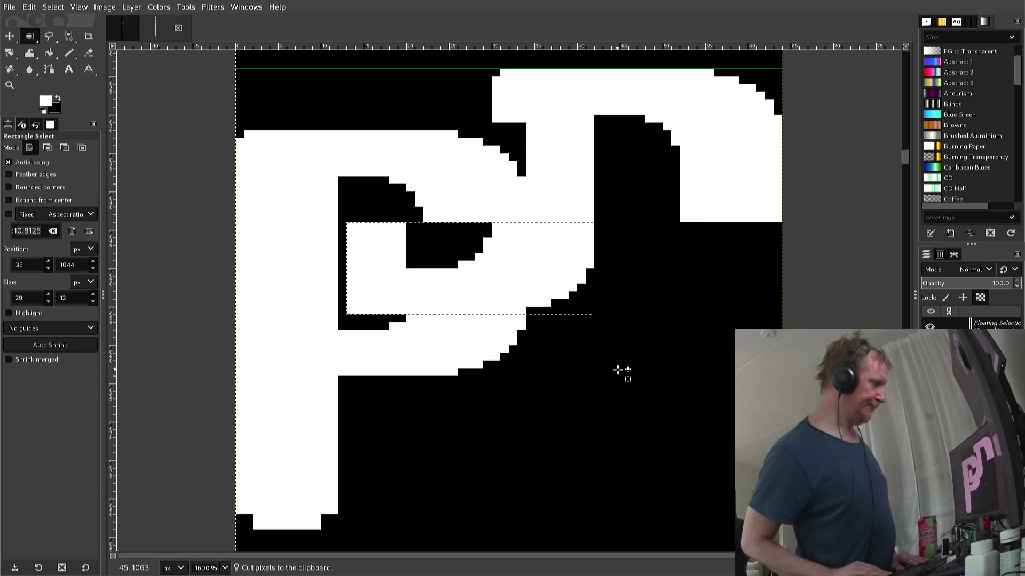
{"action": "key", "text": "Left"}
{"action": "key", "text": "Left"}
{"action": "key", "text": "Left"}
{"action": "key", "text": "Left"}
{"action": "key", "text": "Right"}
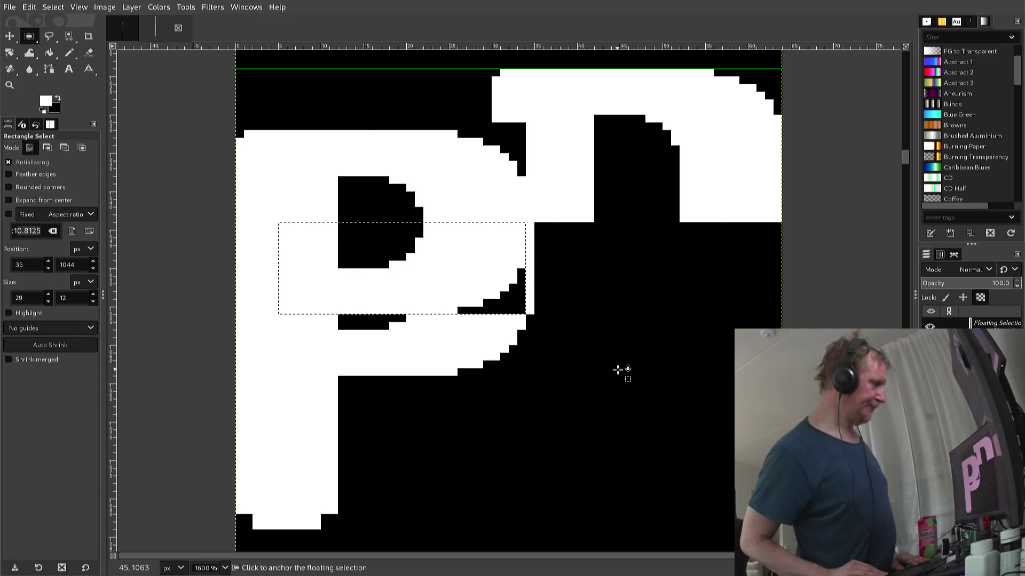
{"action": "key", "text": "Down"}
{"action": "key", "text": "Down"}
{"action": "key", "text": "Down"}
{"action": "key", "text": "Down"}
{"action": "key", "text": "Down"}
{"action": "key", "text": "Up"}
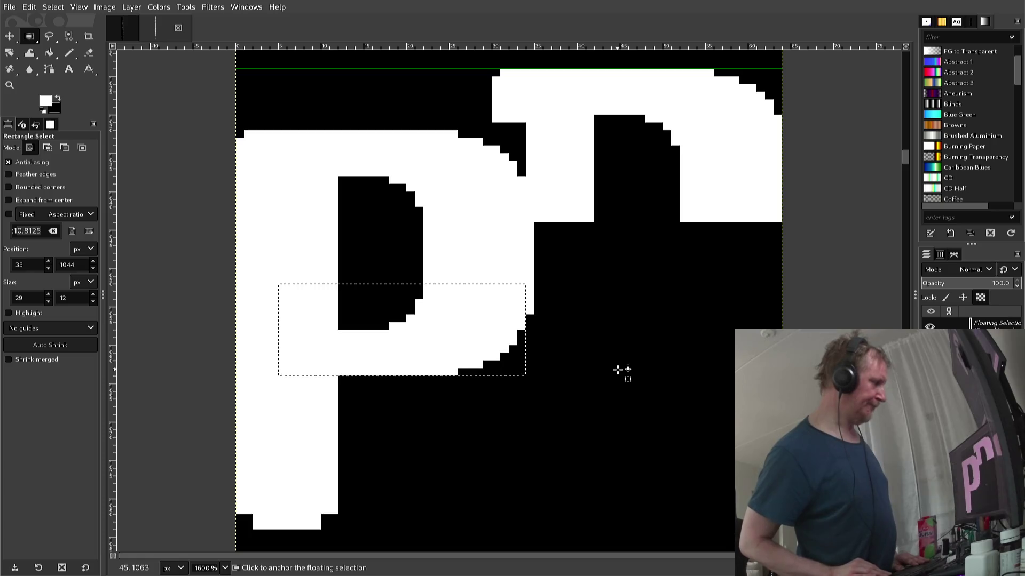
{"action": "key", "text": "Up"}
{"action": "key", "text": "Down"}
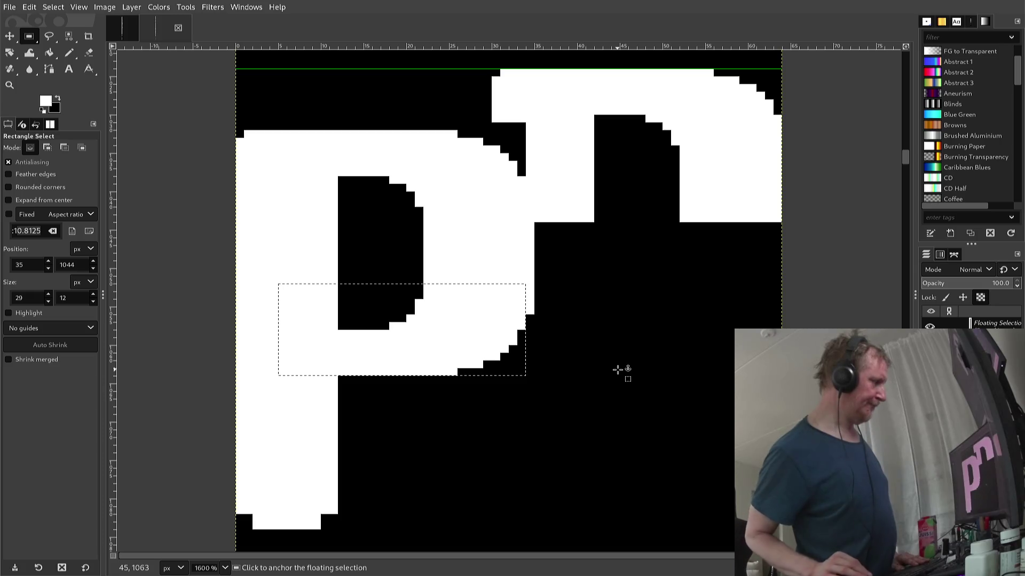
{"action": "left_click", "coordinate": [622, 351]}
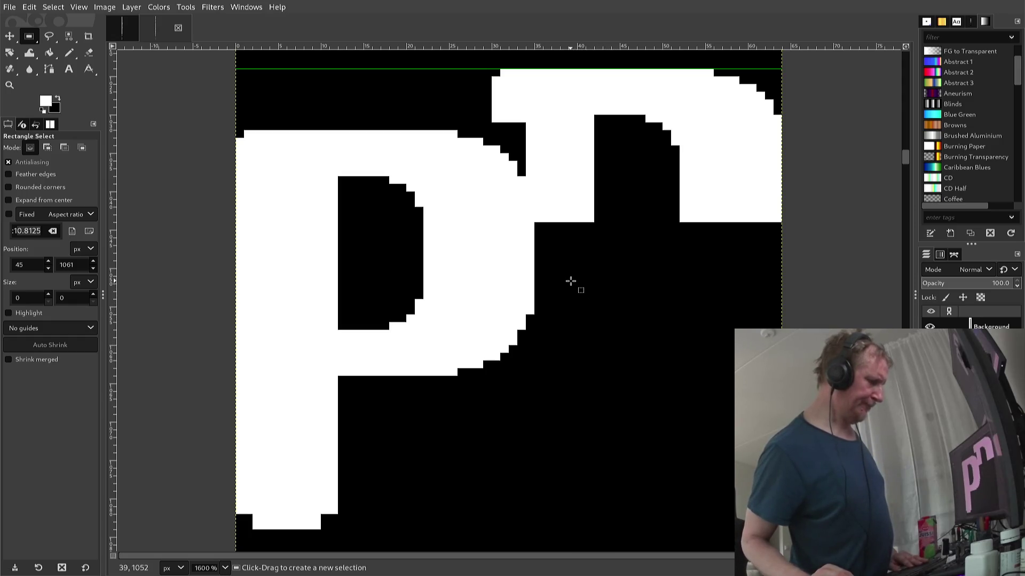
- With a black 1 px pencil, draw vertical lines separating the P from the n
{"action": "key", "text": "n"}
{"action": "left_click", "coordinate": [548, 233], "text": "ctrl"}
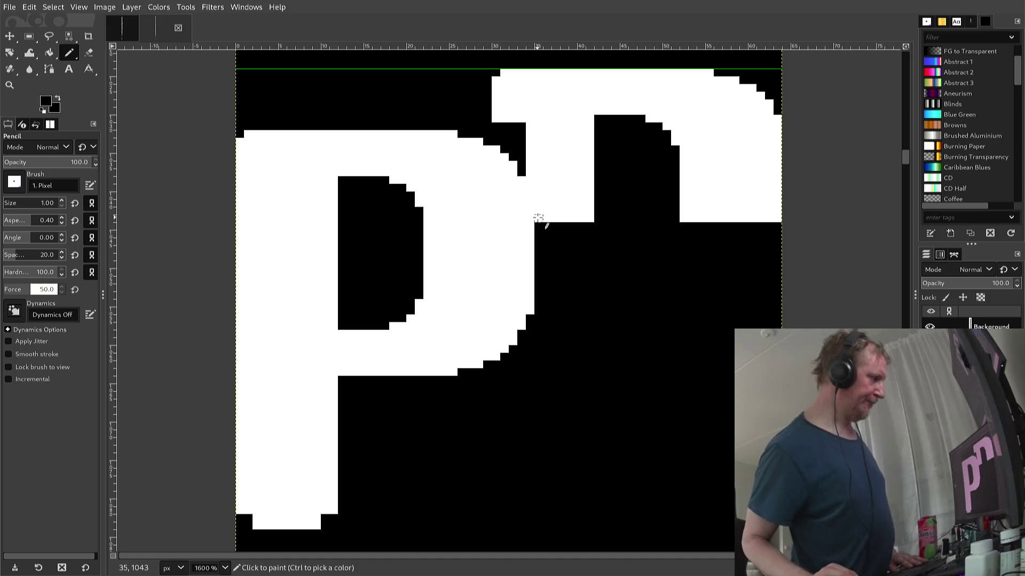
{"action": "left_click", "coordinate": [539, 218]}
{"action": "left_click", "coordinate": [538, 173], "text": "shift"}
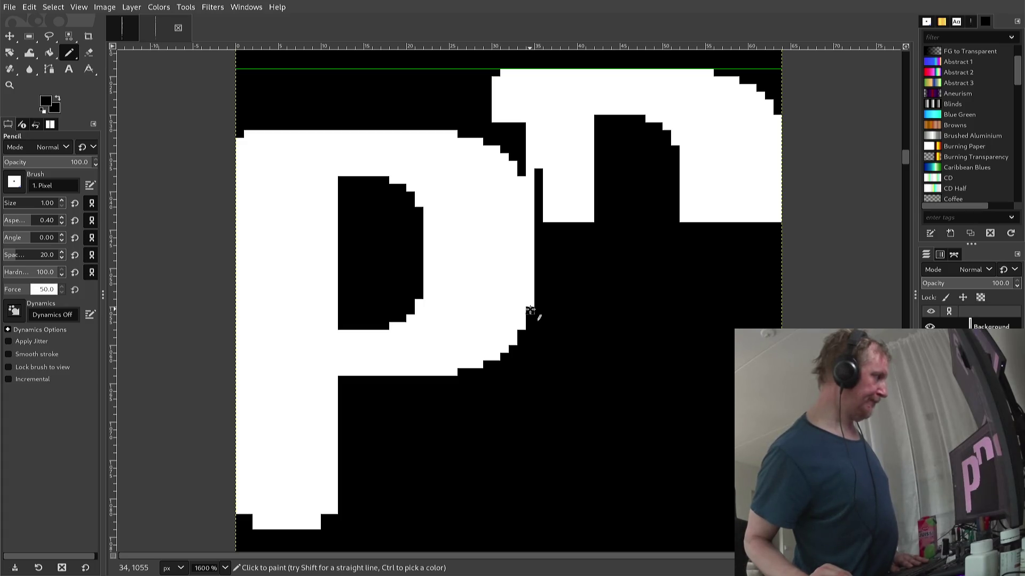
{"action": "left_click", "coordinate": [530, 311]}
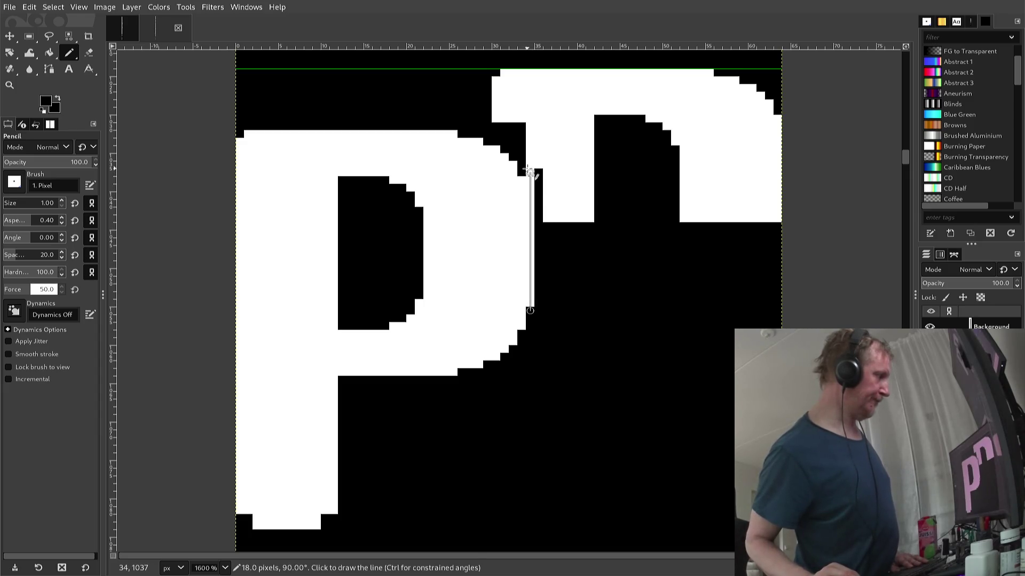
{"action": "left_click", "coordinate": [529, 172], "text": "shift"}
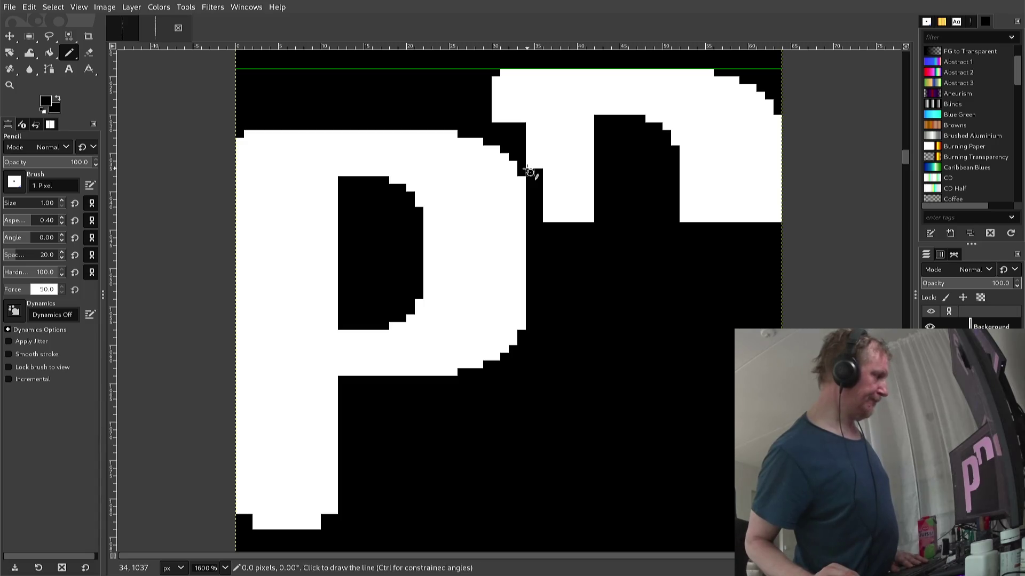
- Bucket-fill the n shape black so only the P remains
{"action": "key", "text": "shift+b"}
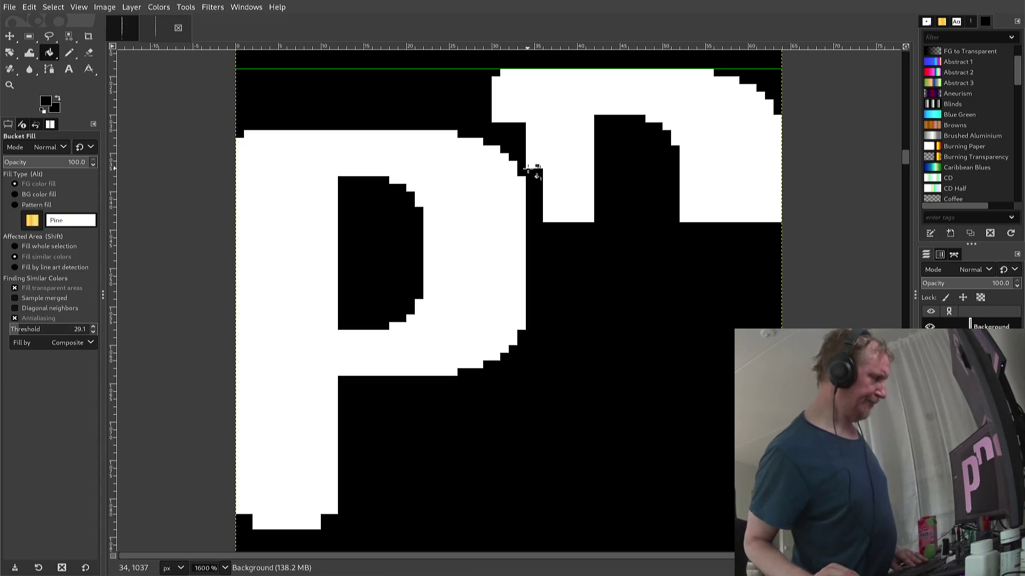
{"action": "left_click", "coordinate": [553, 172]}
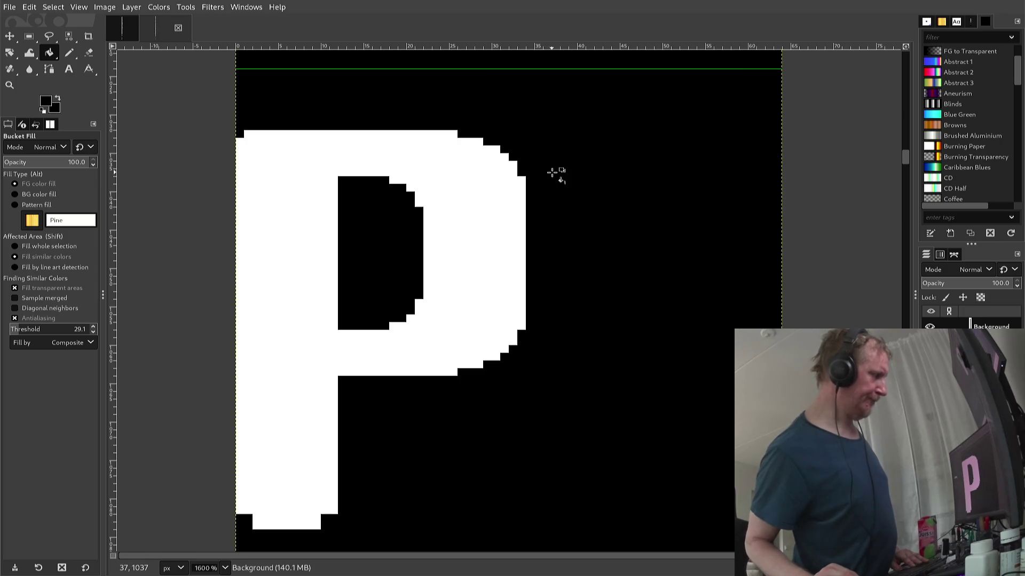
{"action": "key", "text": "n"}
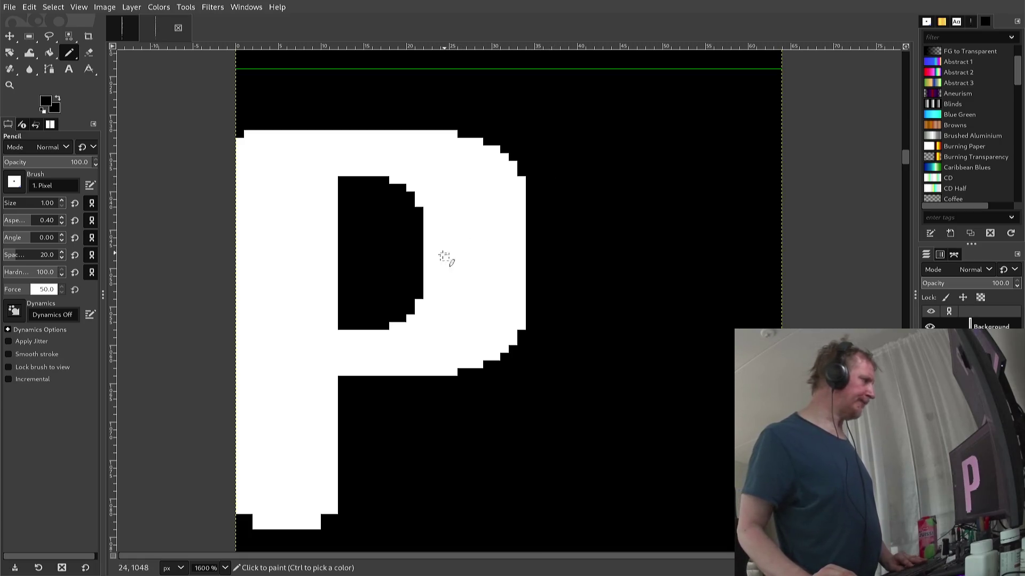
- Paint white pixels into the P's bottom-left notch, undoing a stray white line
{"action": "scroll", "coordinate": [363, 317], "scroll_direction": "down", "scroll_amount": 3}
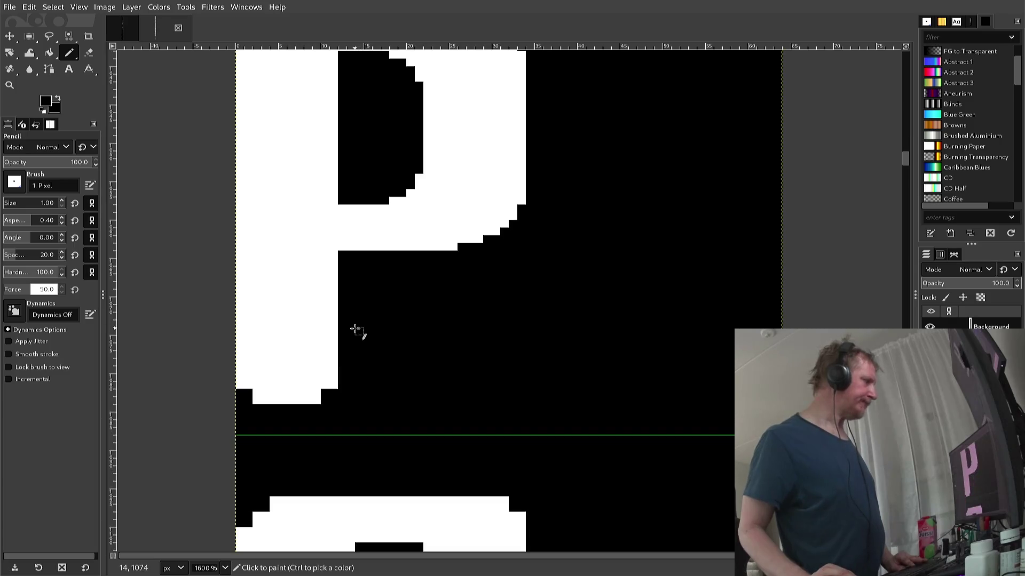
{"action": "left_click", "coordinate": [324, 385], "text": "ctrl"}
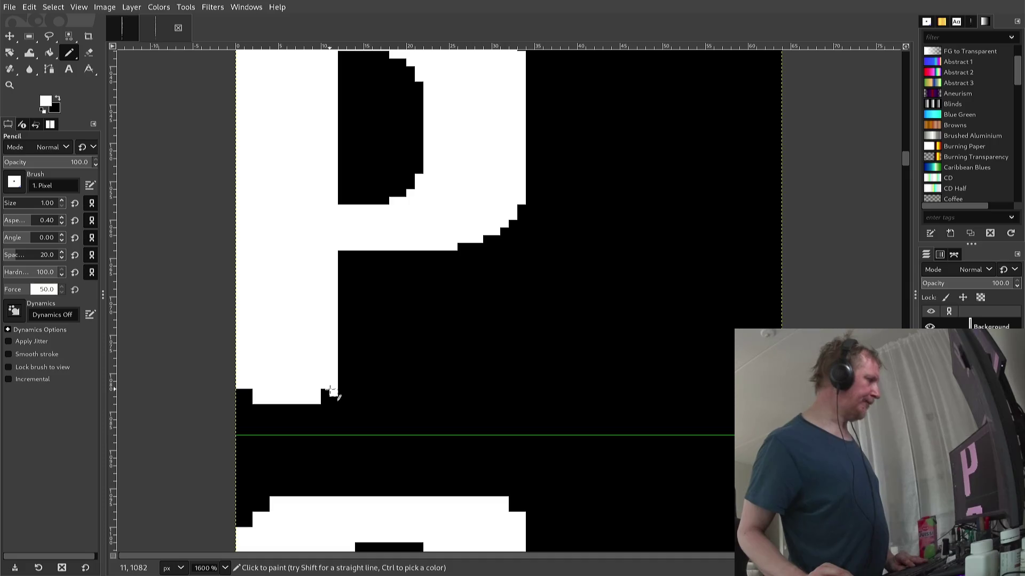
{"action": "left_click", "coordinate": [324, 392]}
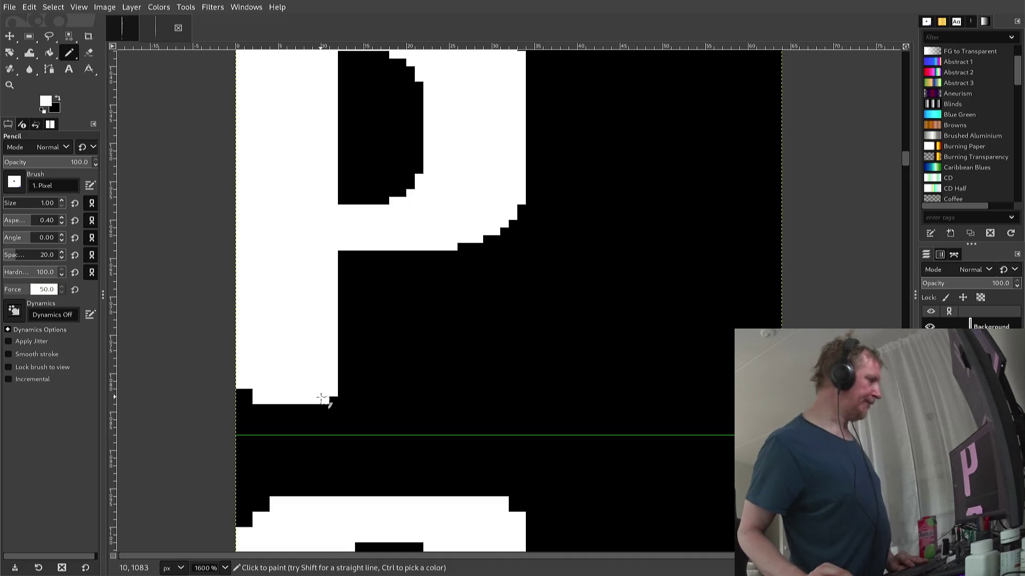
{"action": "left_click", "coordinate": [242, 393]}
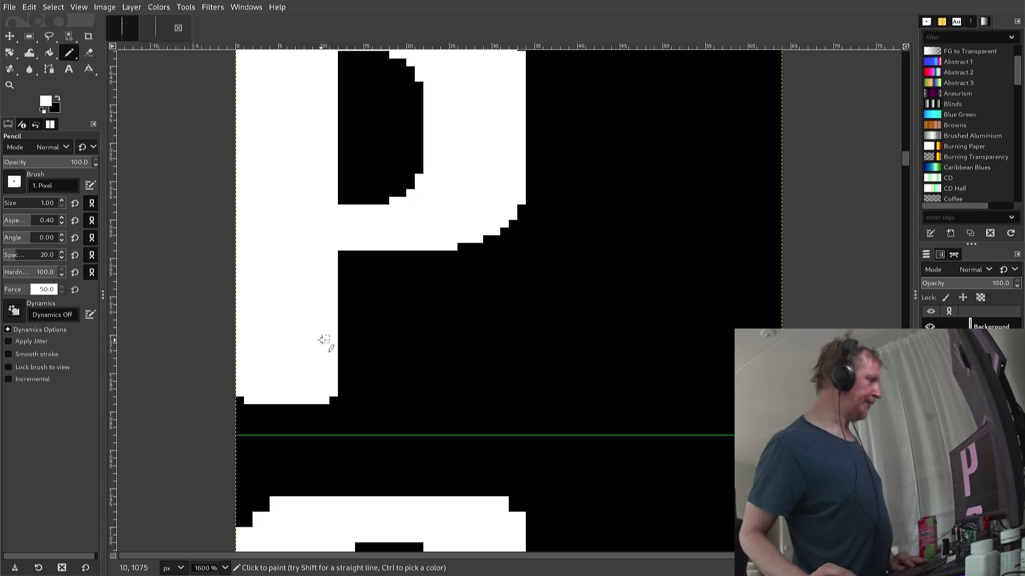
{"action": "key", "text": "ctrl"}
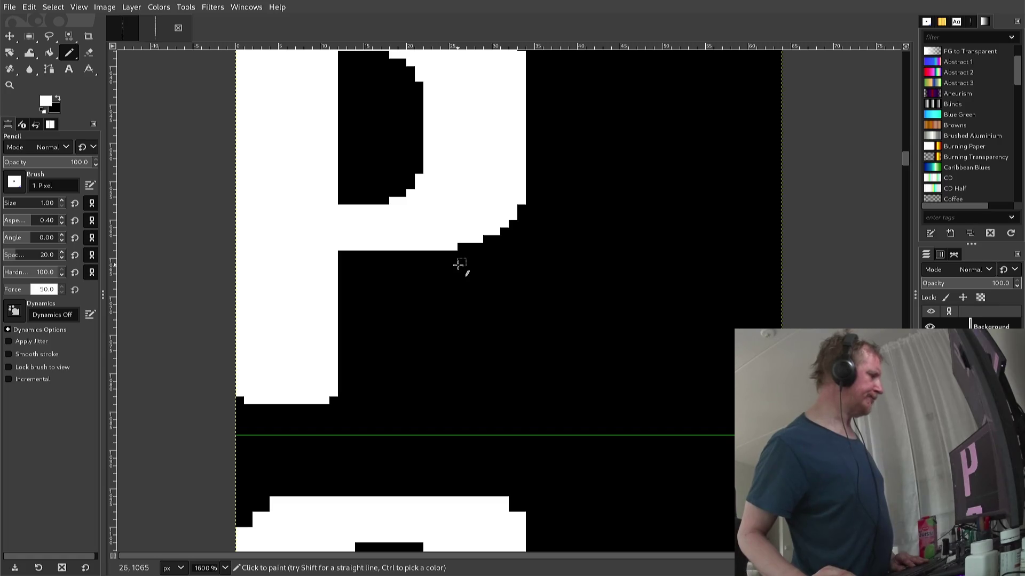
{"action": "scroll", "coordinate": [458, 264], "scroll_direction": "down", "scroll_amount": 3}
{"action": "scroll", "coordinate": [457, 265], "scroll_direction": "down", "scroll_amount": 2}
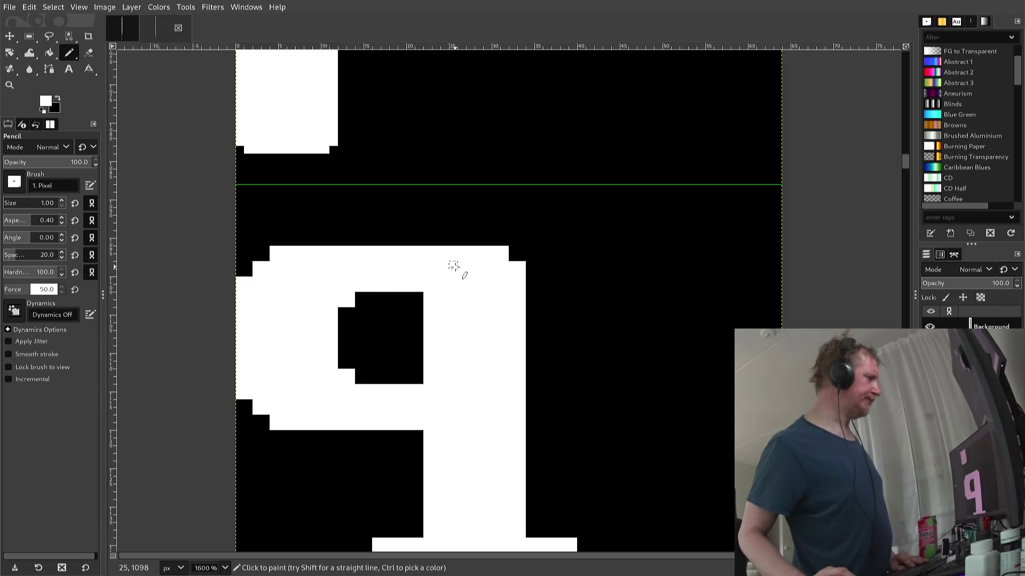
{"action": "scroll", "coordinate": [453, 265], "scroll_direction": "up", "scroll_amount": 2}
{"action": "left_click", "coordinate": [453, 265], "text": "shift"}
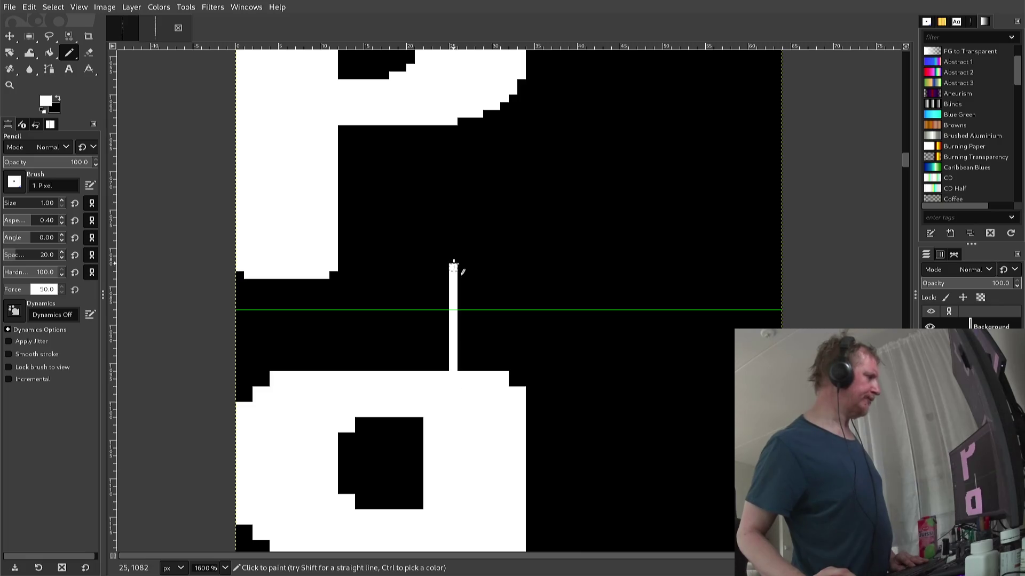
{"action": "scroll", "coordinate": [453, 265], "scroll_direction": "up", "scroll_amount": 2}
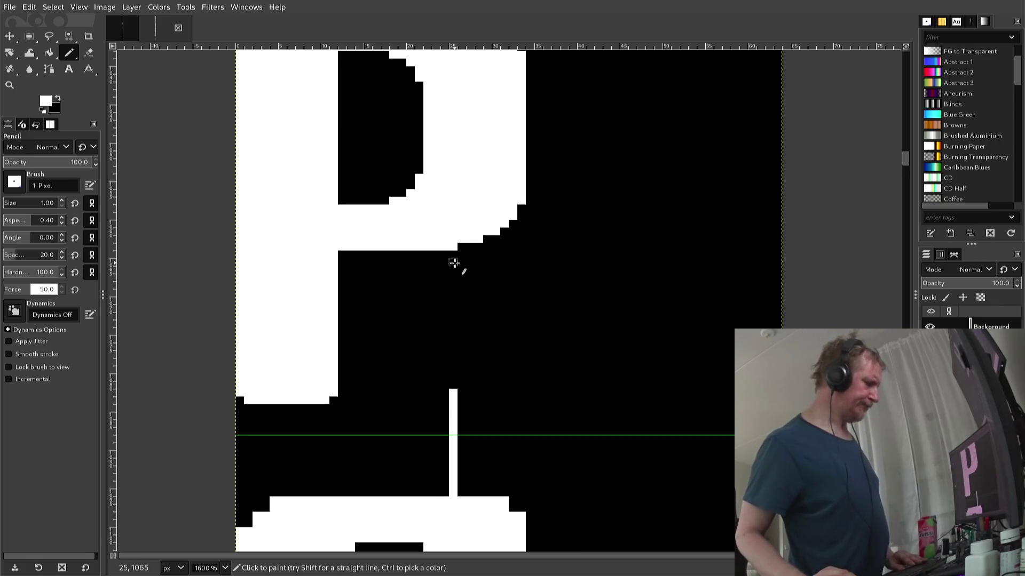
{"action": "key", "text": "ctrl+z"}
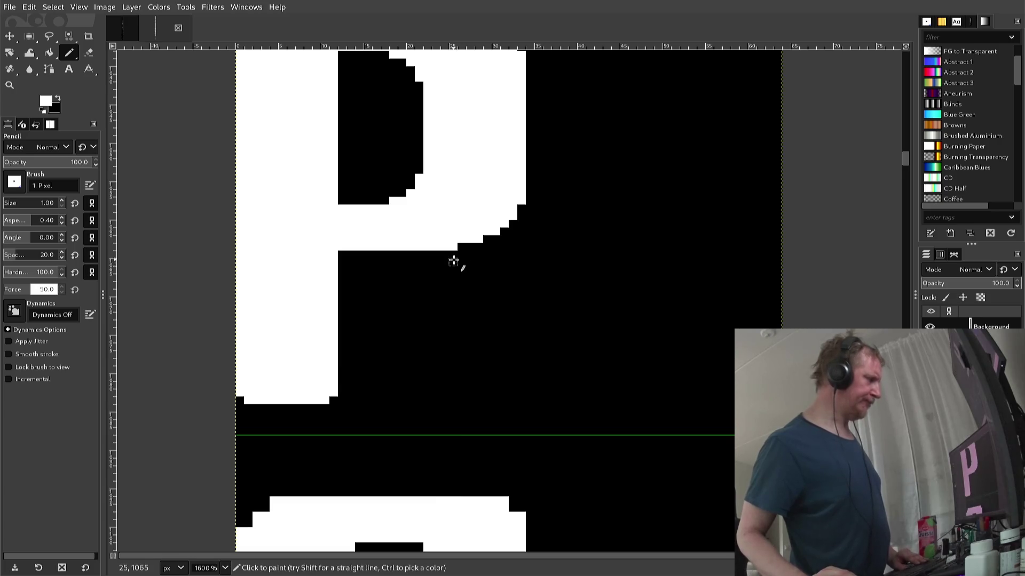
{"action": "scroll", "coordinate": [453, 262], "scroll_direction": "up", "scroll_amount": 2}
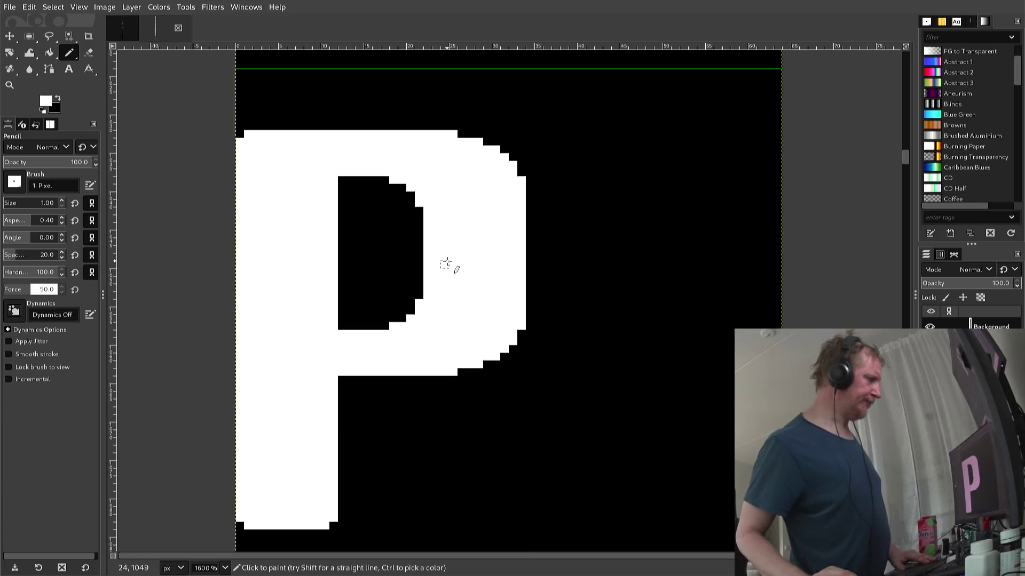
- Copy the P's lower bowl curve with a rectangle selection and paste it
{"action": "key", "text": "r"}
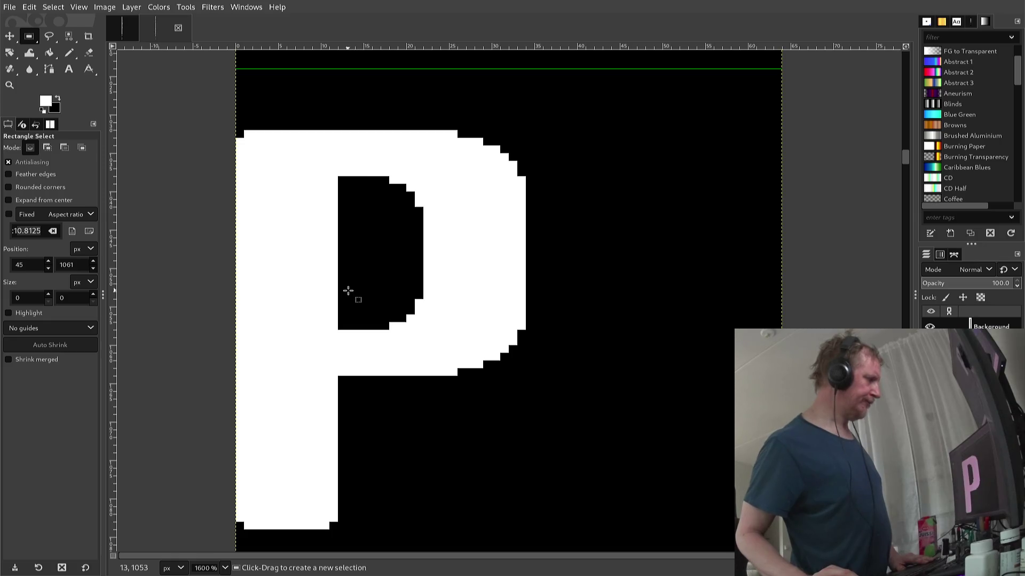
{"action": "mouse_move", "coordinate": [338, 292]}
{"action": "left_mouse_down"}
{"action": "mouse_move", "coordinate": [476, 391]}
{"action": "mouse_move", "coordinate": [524, 375]}
{"action": "left_mouse_up"}
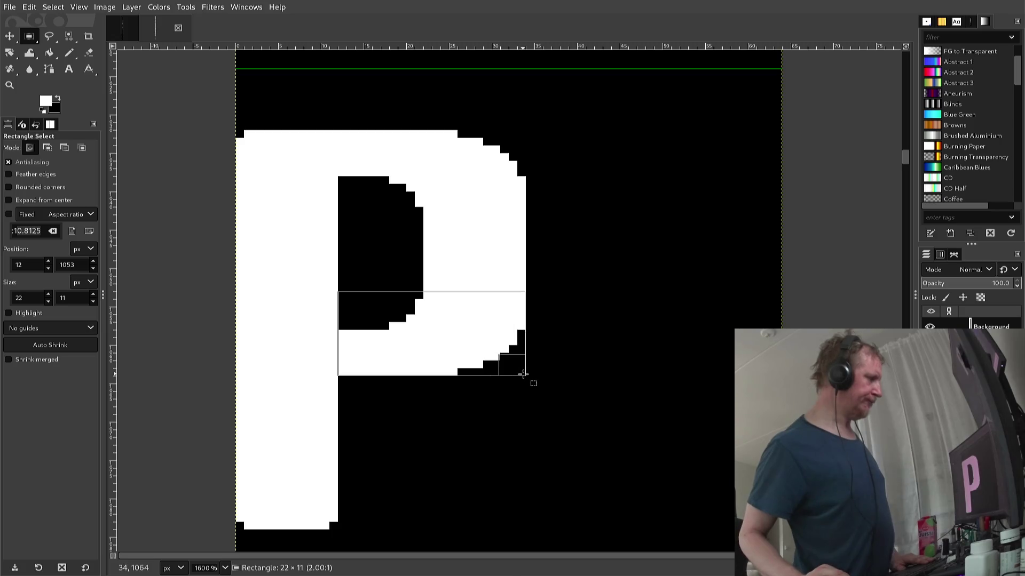
{"action": "left_click_drag", "start_coordinate": [523, 375], "coordinate": [522, 373]}
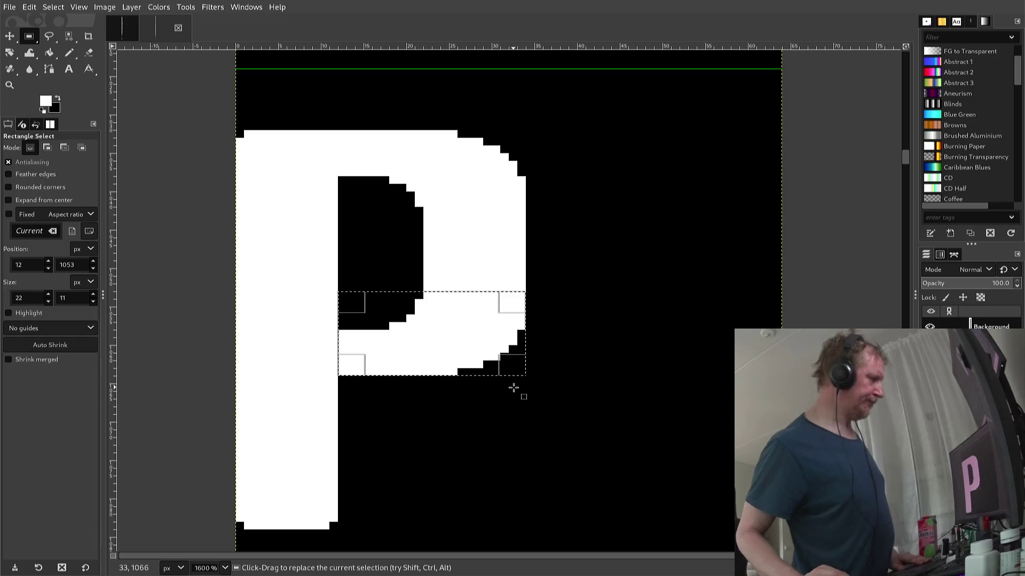
{"action": "key", "text": "ctrl+c"}
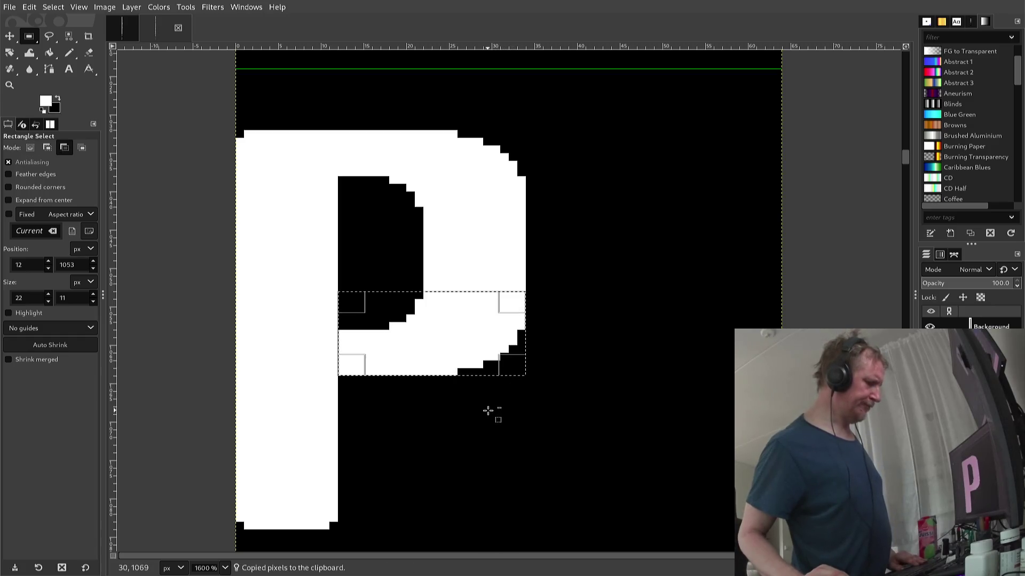
{"action": "key", "text": "ctrl+v"}
- Nudge the pasted curve down and left until it sits on the 9's top
{"action": "scroll", "coordinate": [484, 409], "scroll_direction": "down", "scroll_amount": 2}
{"action": "scroll", "coordinate": [484, 410], "scroll_direction": "down", "scroll_amount": 4}
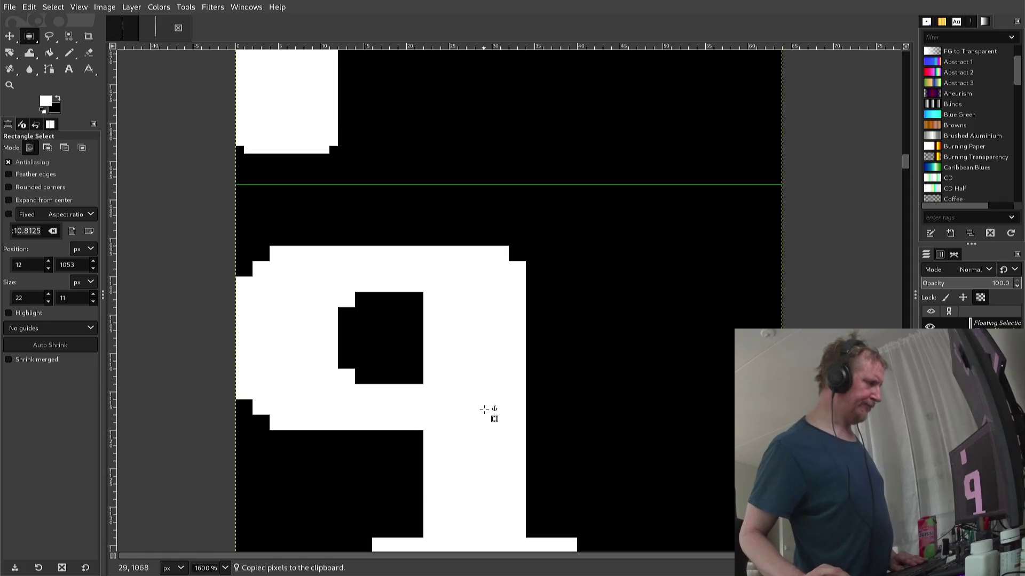
{"action": "scroll", "coordinate": [485, 410], "scroll_direction": "up", "scroll_amount": 2}
{"action": "key", "text": "Down"}
{"action": "key", "text": "Down"}
{"action": "key", "text": "Down"}
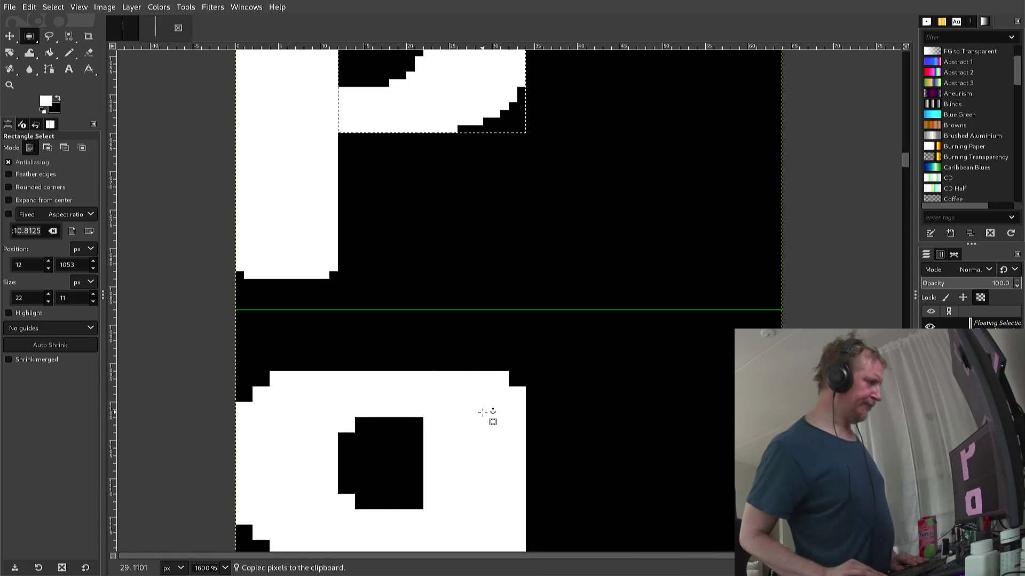
{"action": "key", "text": "Down"}
{"action": "key", "text": "Down"}
{"action": "key", "text": "Down"}
{"action": "key", "text": "Down"}
{"action": "key", "text": "Down"}
{"action": "key", "text": "Down"}
{"action": "key", "text": "Down"}
{"action": "key", "text": "Down"}
{"action": "key", "text": "Down"}
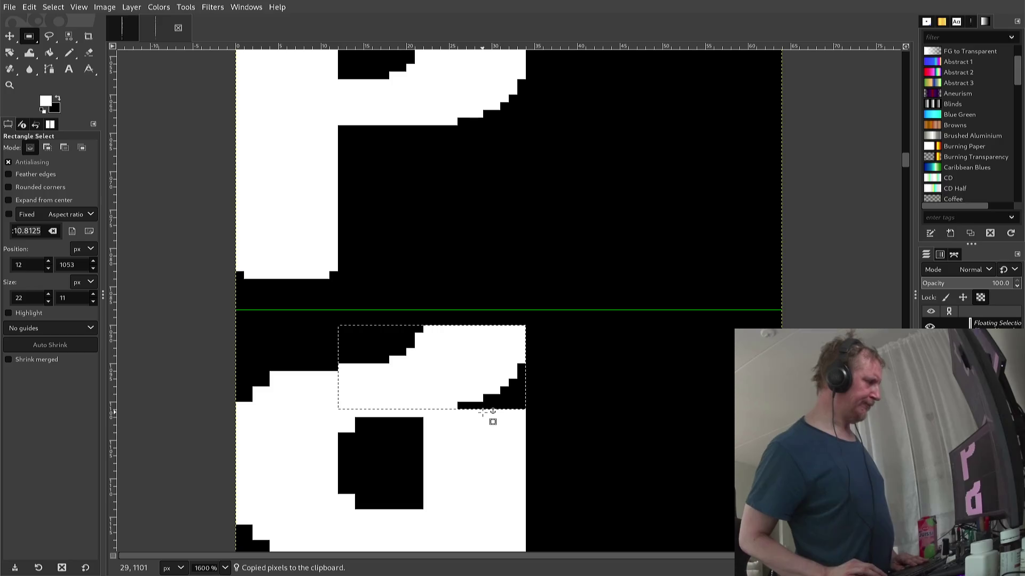
{"action": "key", "text": "Left"}
{"action": "key", "text": "Left"}
{"action": "key", "text": "Left"}
{"action": "key", "text": "Left"}
{"action": "key", "text": "Left"}
{"action": "key", "text": "Down"}
{"action": "key", "text": "Down"}
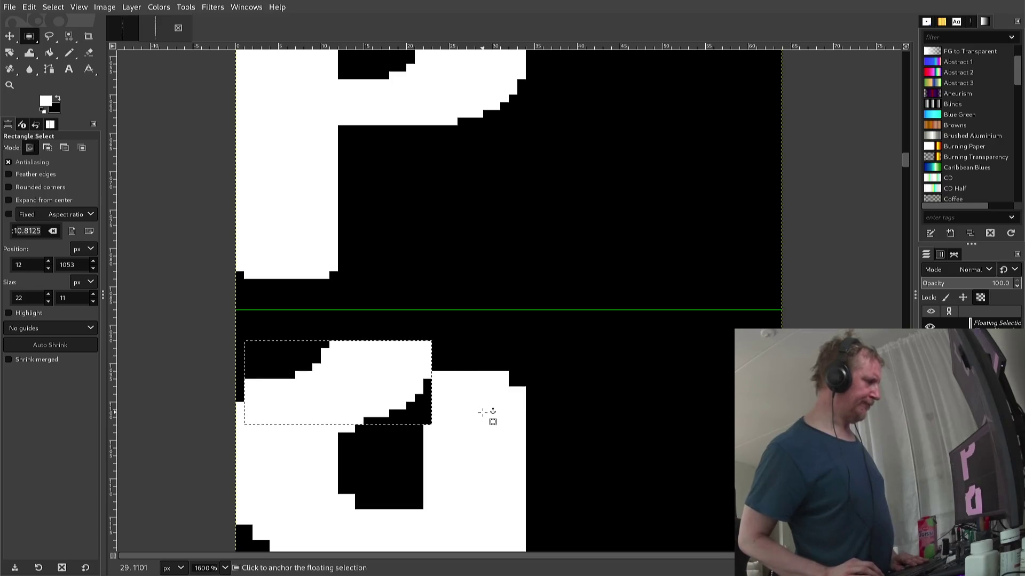
{"action": "key", "text": "Down"}
{"action": "key", "text": "Left"}
{"action": "key", "text": "Down"}
{"action": "key", "text": "Down"}
{"action": "key", "text": "Down"}
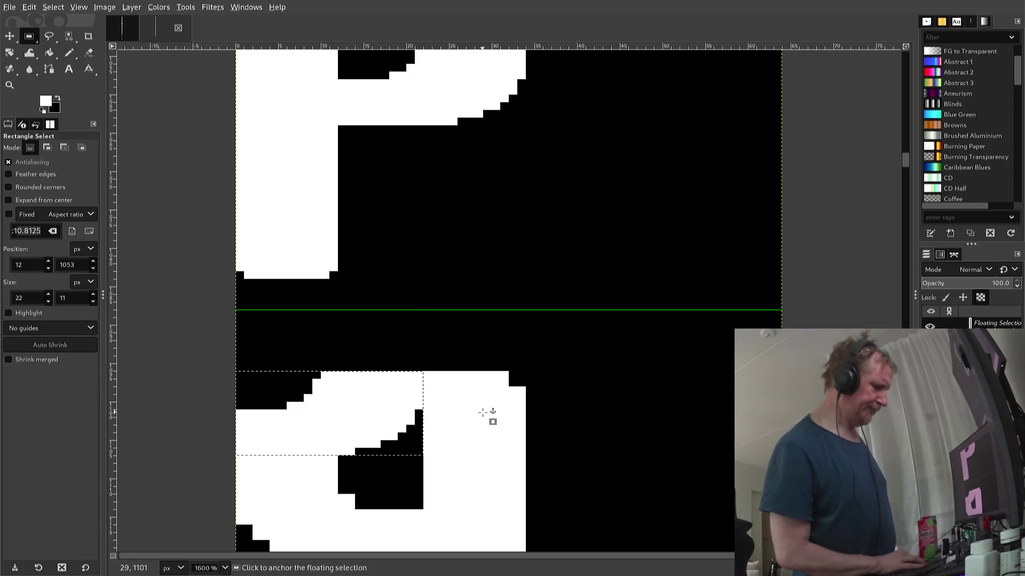
{"action": "key", "text": "alt+l"}
- Flip the floating curve piece horizontally
{"action": "key", "text": "t"}
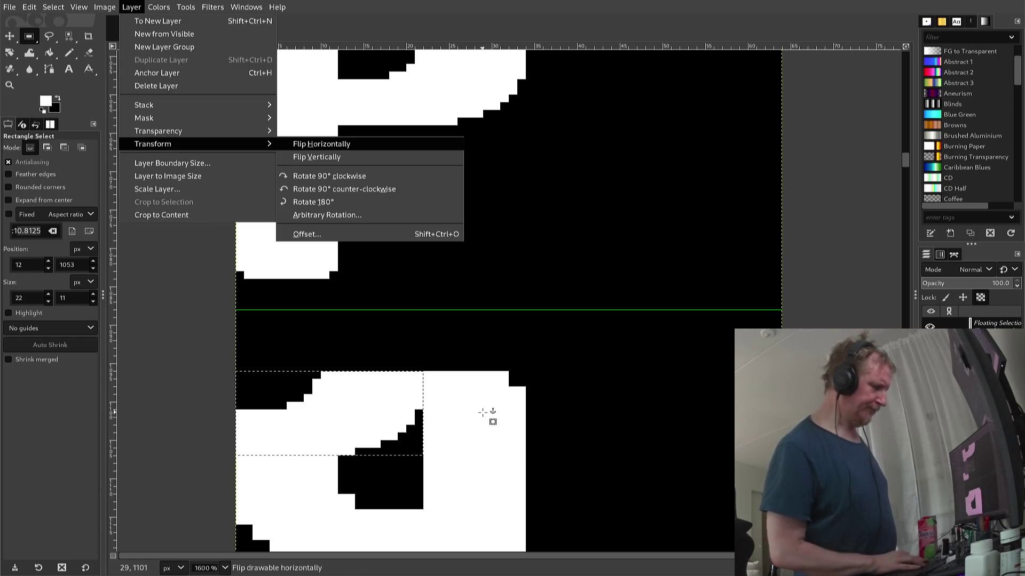
{"action": "key", "text": "Up"}
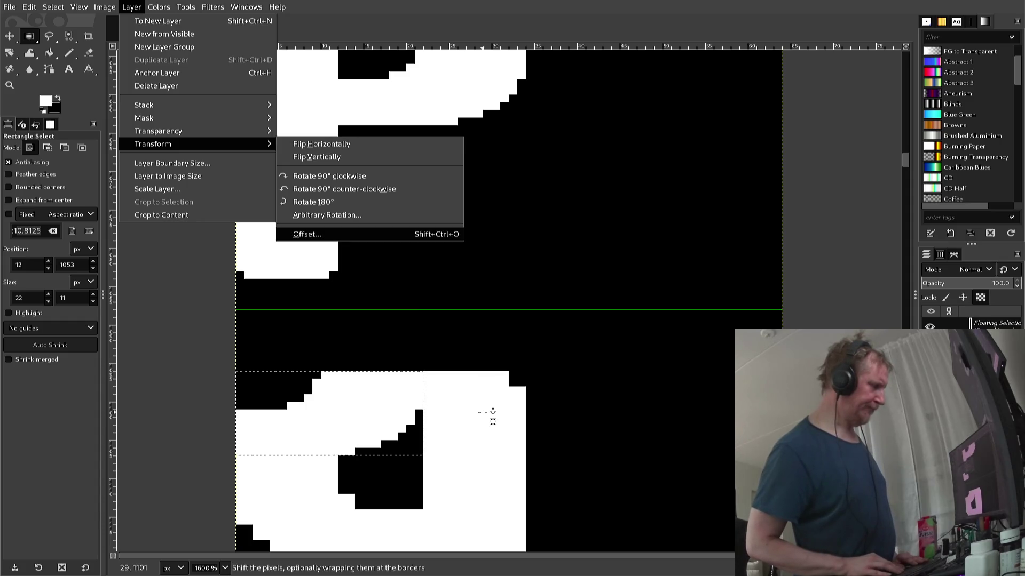
{"action": "key", "text": "Down"}
{"action": "key", "text": "Return"}
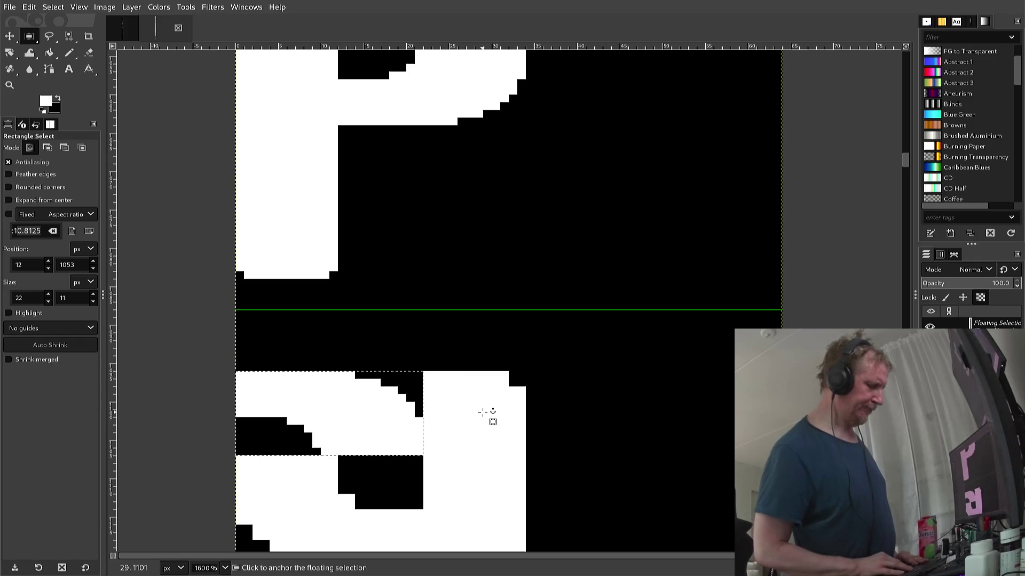
{"action": "key", "text": "alt+l"}
{"action": "key", "text": "t"}
{"action": "key", "text": "h"}
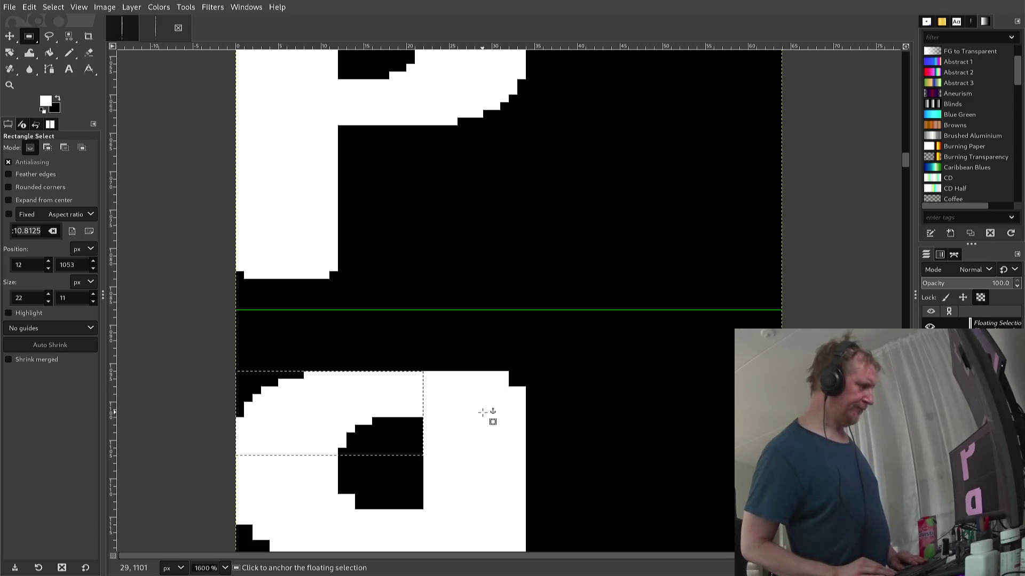
- Copy the curve lower, flip it vertically to close the bowl, and anchor it
{"action": "key", "text": "ctrl"}
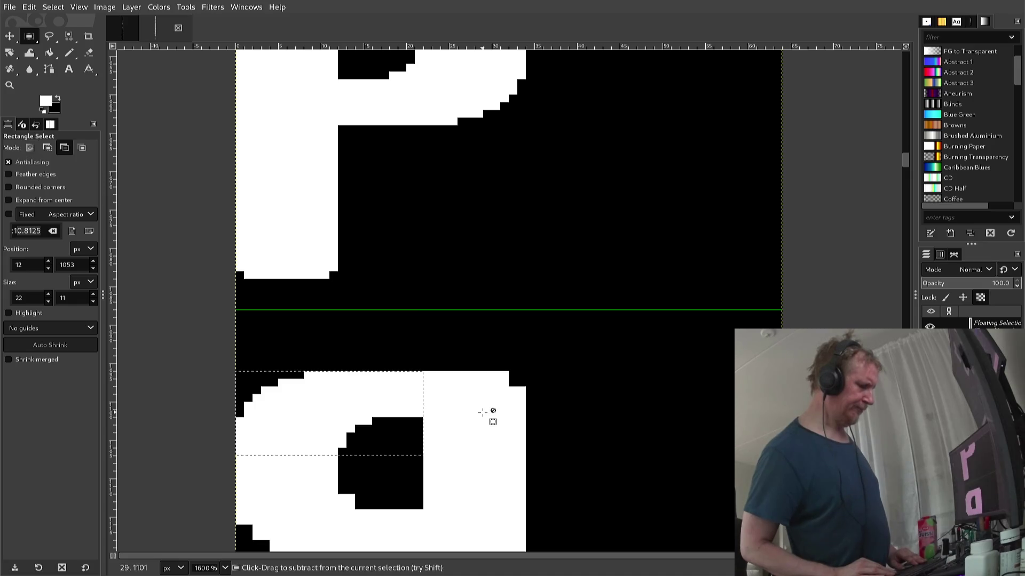
{"action": "key", "text": "ctrl+c"}
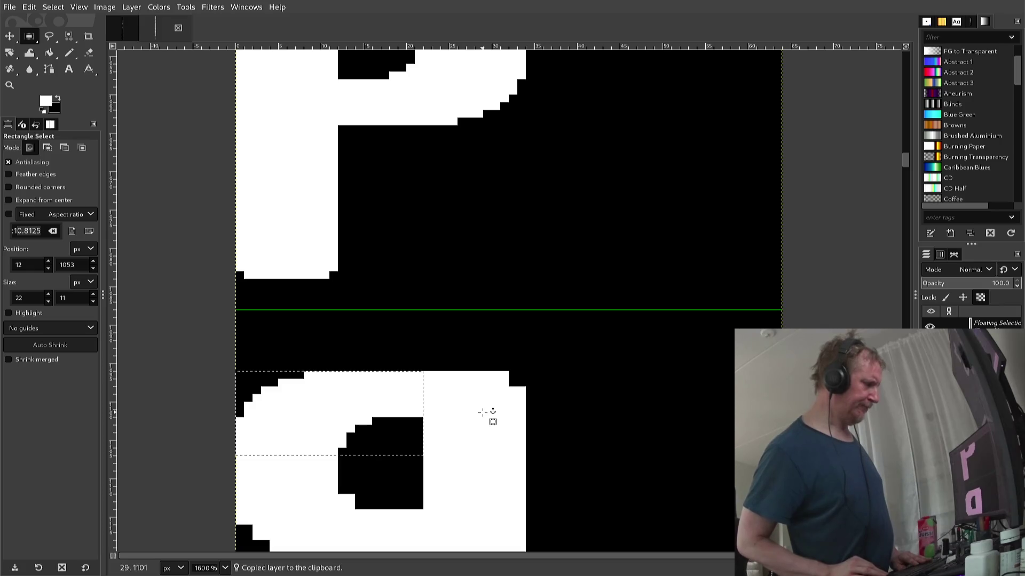
{"action": "key", "text": "Down"}
{"action": "key", "text": "Down"}
{"action": "key", "text": "Down"}
{"action": "key", "text": "Down"}
{"action": "key", "text": "Down"}
{"action": "key", "text": "Down"}
{"action": "key", "text": "Down"}
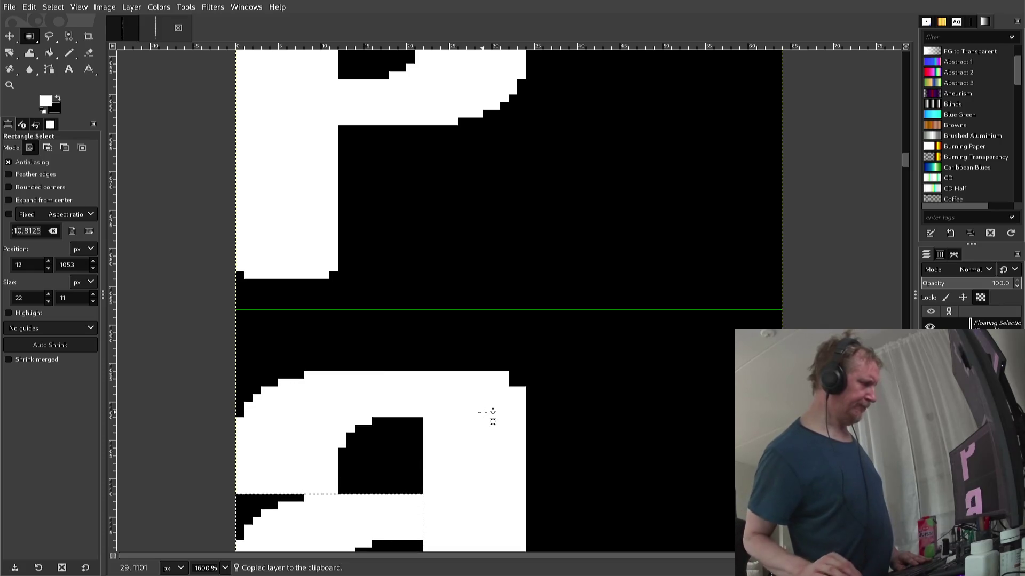
{"action": "scroll", "coordinate": [481, 412], "scroll_direction": "down", "scroll_amount": 5}
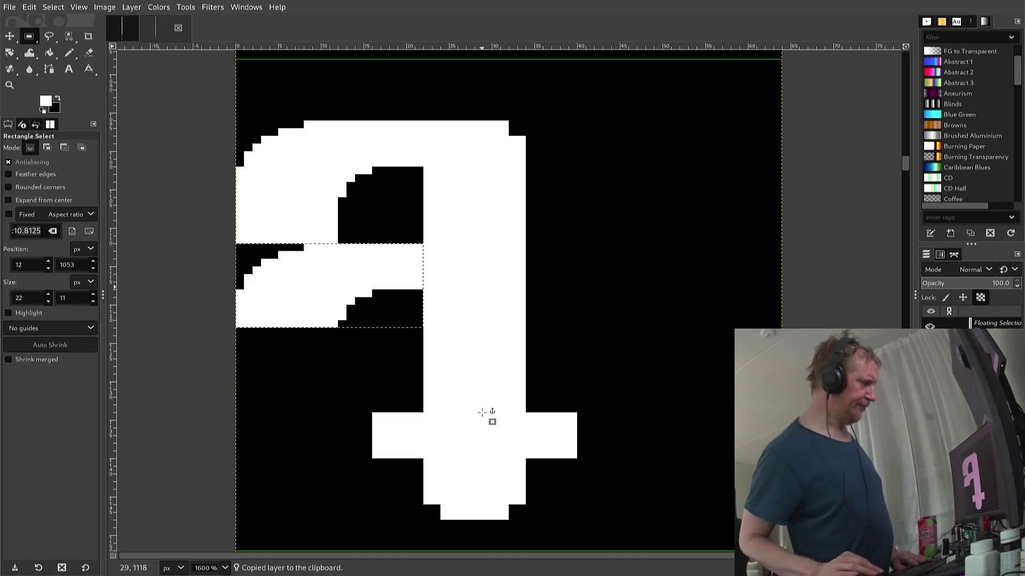
{"action": "key", "text": "Up"}
{"action": "key", "text": "Up"}
{"action": "key", "text": "Up"}
{"action": "key", "text": "Up"}
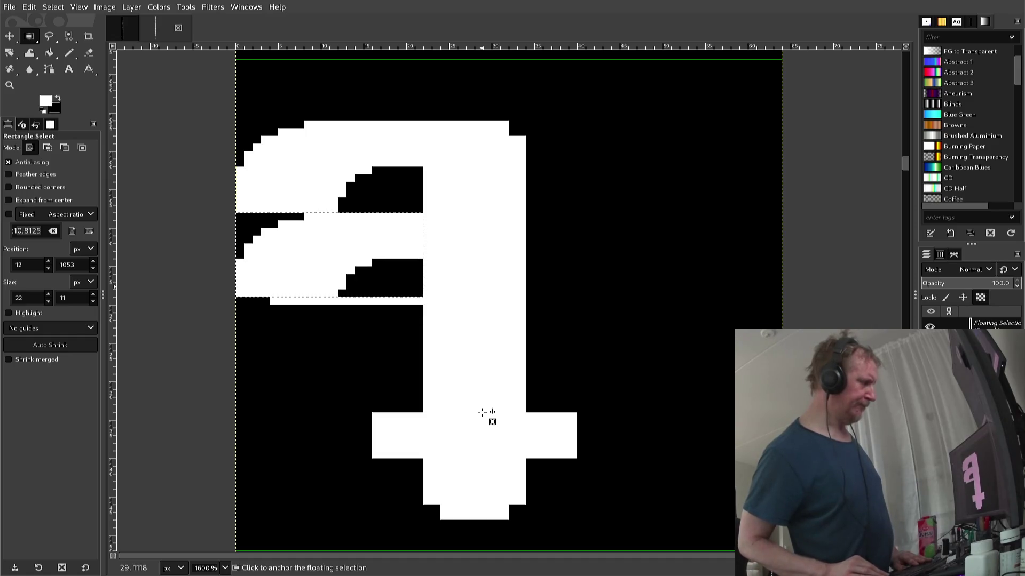
{"action": "key", "text": "Down"}
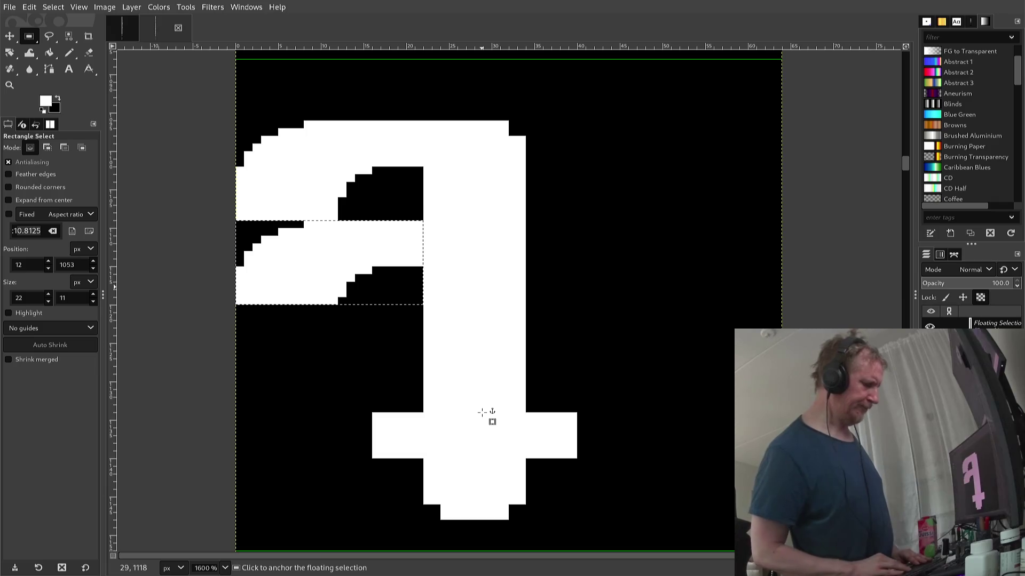
{"action": "key", "text": "alt+l"}
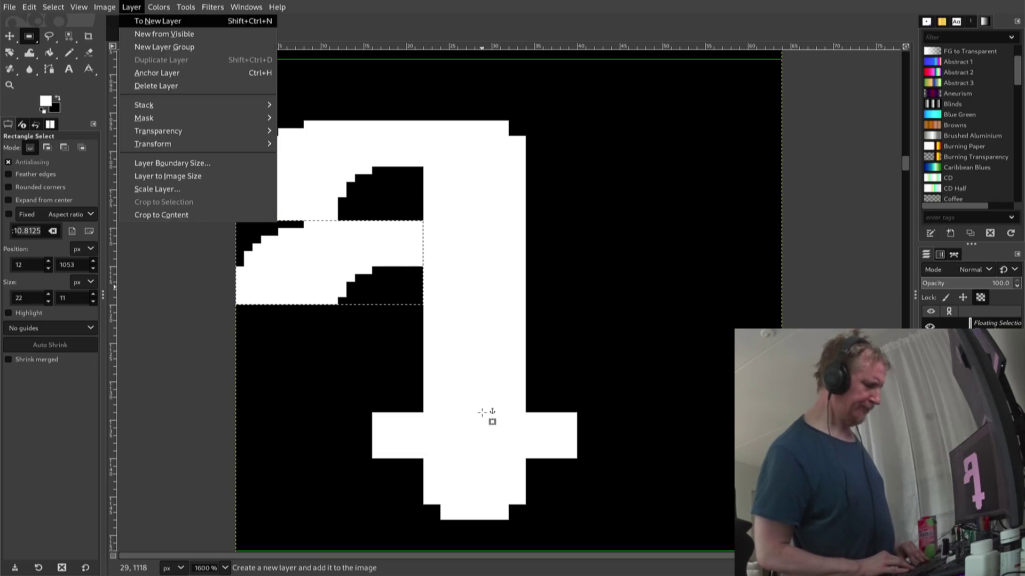
{"action": "key", "text": "t"}
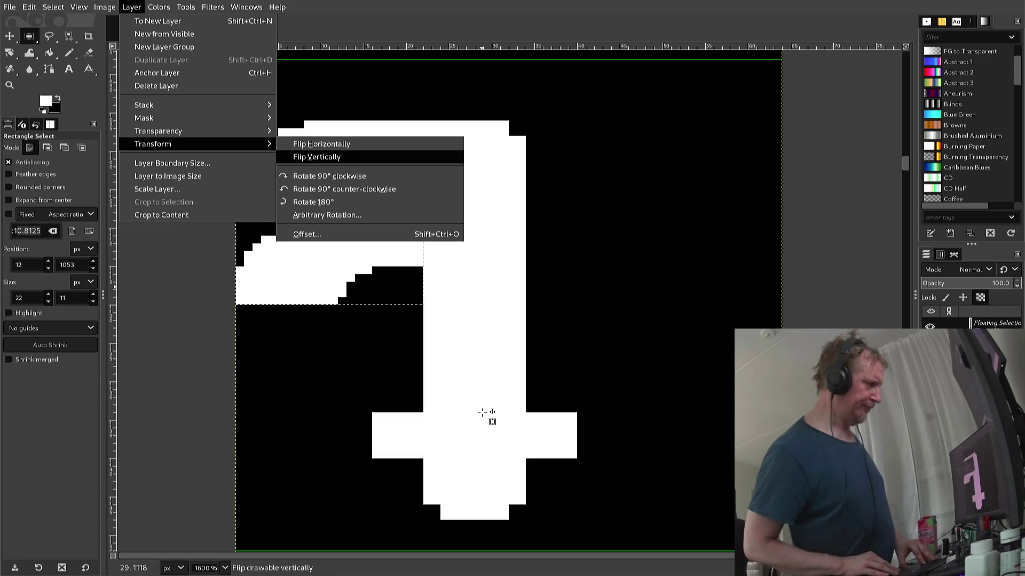
{"action": "key", "text": "Return"}
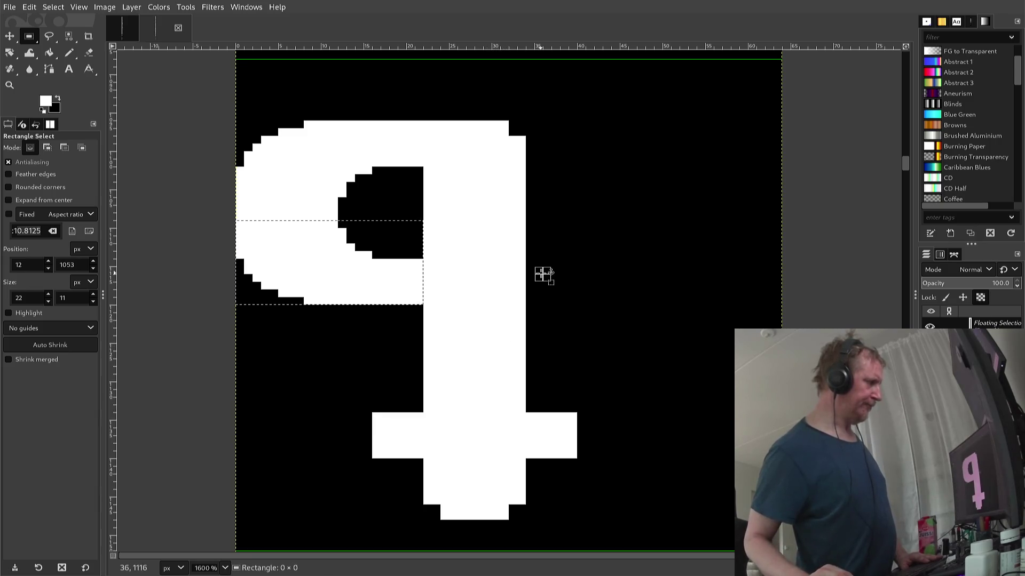
{"action": "left_click", "coordinate": [544, 278]}
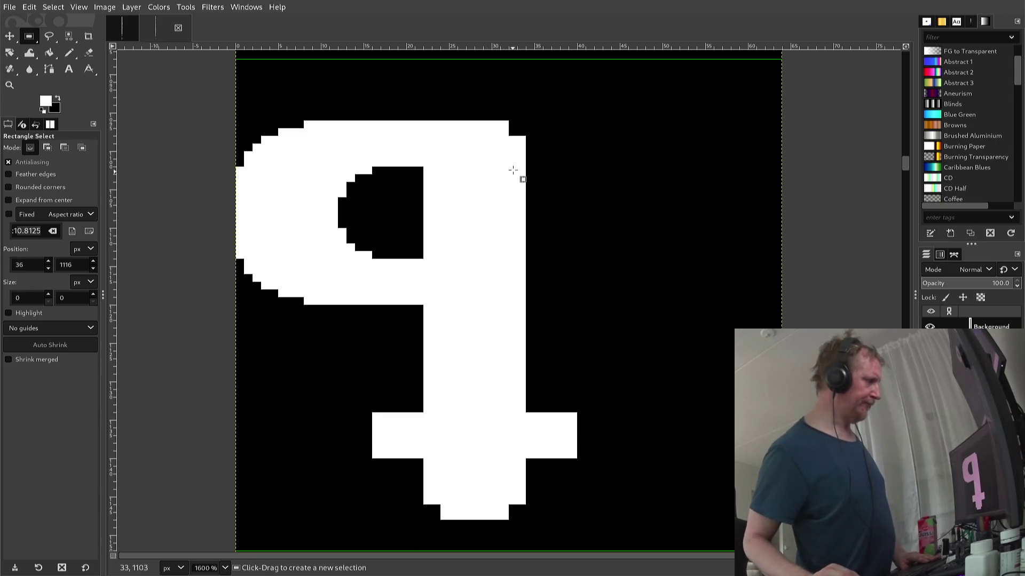
- With a 1 px white pencil, fill the missing pixels at the stem's bottom-left and bottom-right corners
{"action": "key", "text": "n"}
{"action": "left_click", "coordinate": [510, 140]}
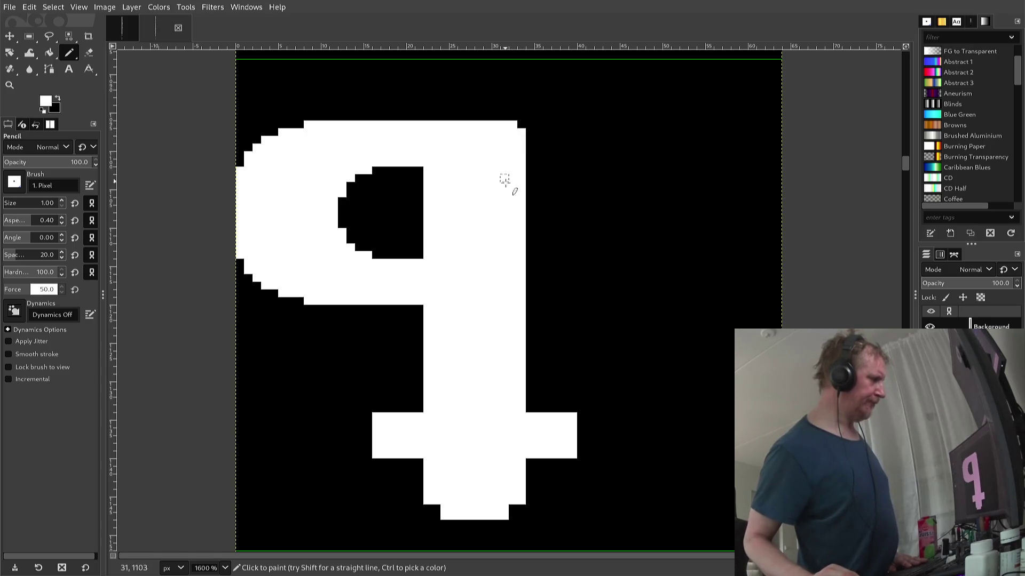
{"action": "scroll", "coordinate": [448, 400], "scroll_direction": "down", "scroll_amount": 3}
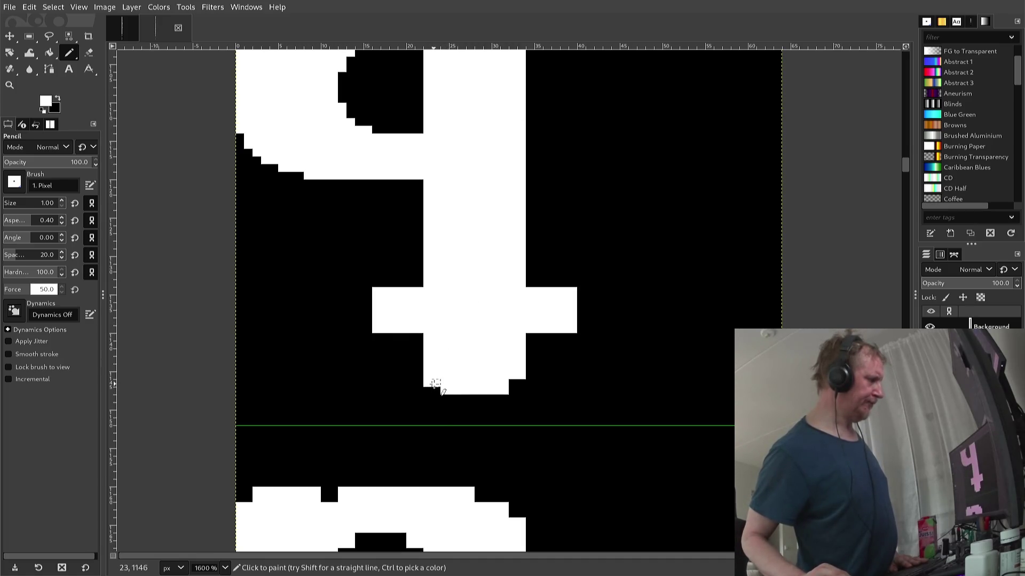
{"action": "left_click", "coordinate": [435, 385]}
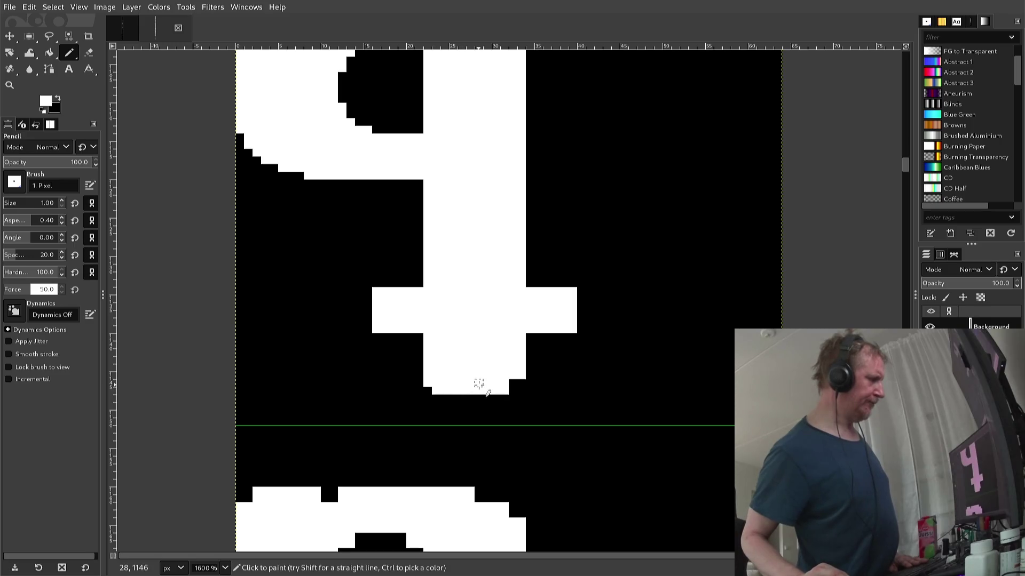
{"action": "left_click", "coordinate": [512, 386]}
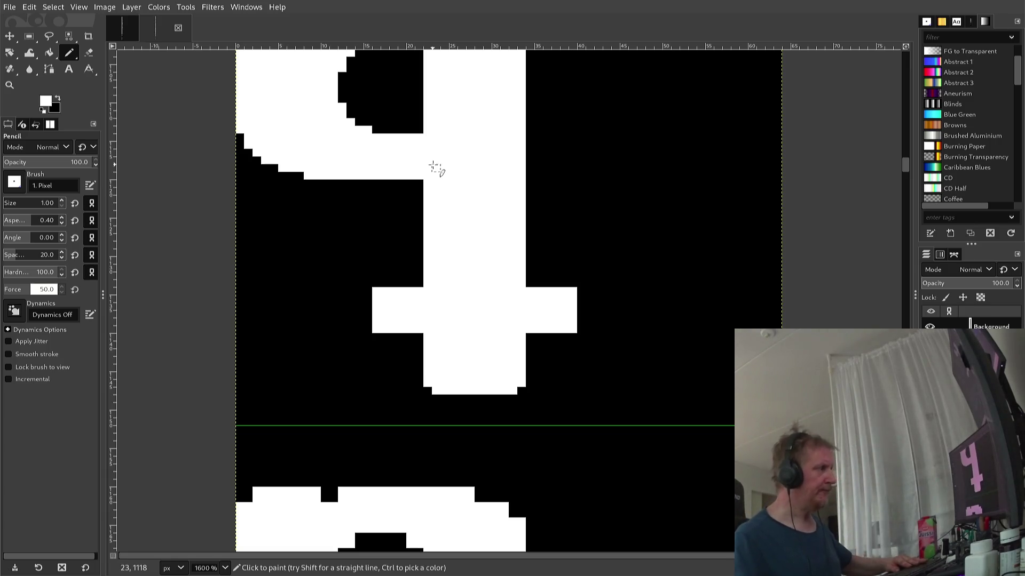
- Paint a black notch pixel on the glyph's top edge
{"action": "scroll", "coordinate": [343, 157], "scroll_direction": "down", "scroll_amount": 3}
{"action": "scroll", "coordinate": [344, 158], "scroll_direction": "down", "scroll_amount": 3}
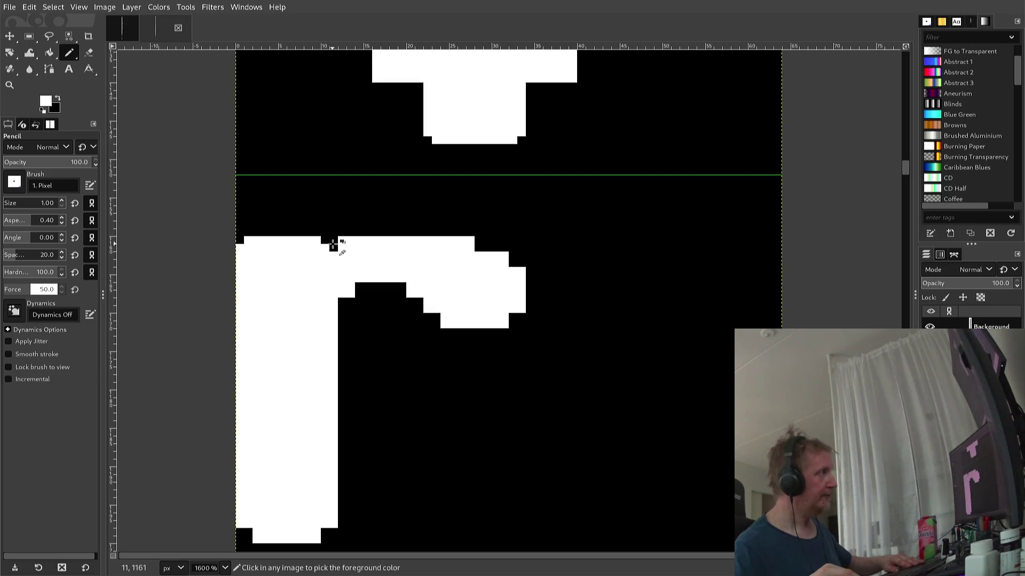
{"action": "left_click", "coordinate": [333, 243], "text": "ctrl"}
{"action": "left_click", "coordinate": [341, 240]}
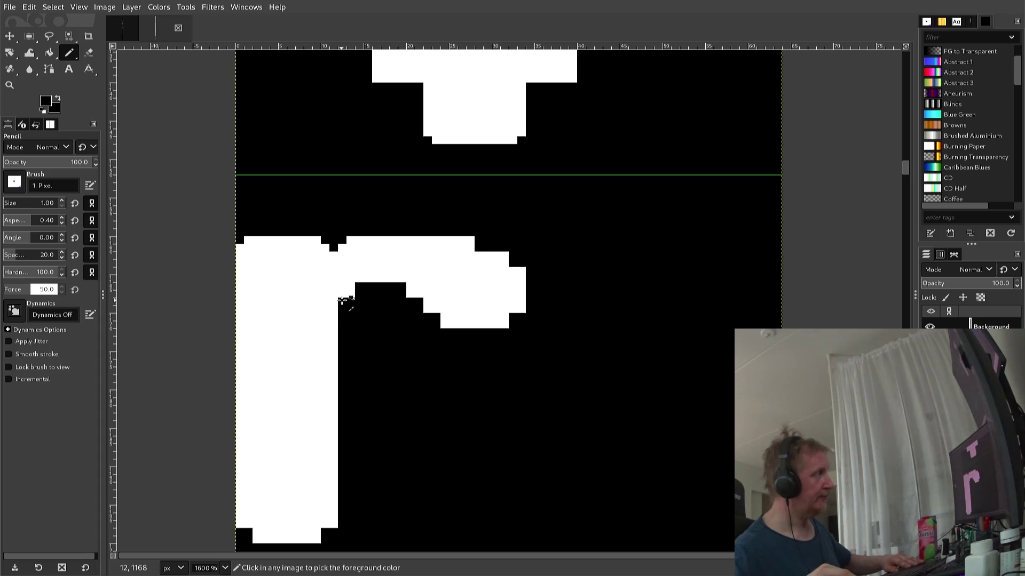
- Add stepped white pixels and a straight white bottom row under the arch
{"action": "scroll", "coordinate": [342, 300], "scroll_direction": "up", "scroll_amount": 1}
{"action": "left_click", "coordinate": [341, 295], "text": "ctrl"}
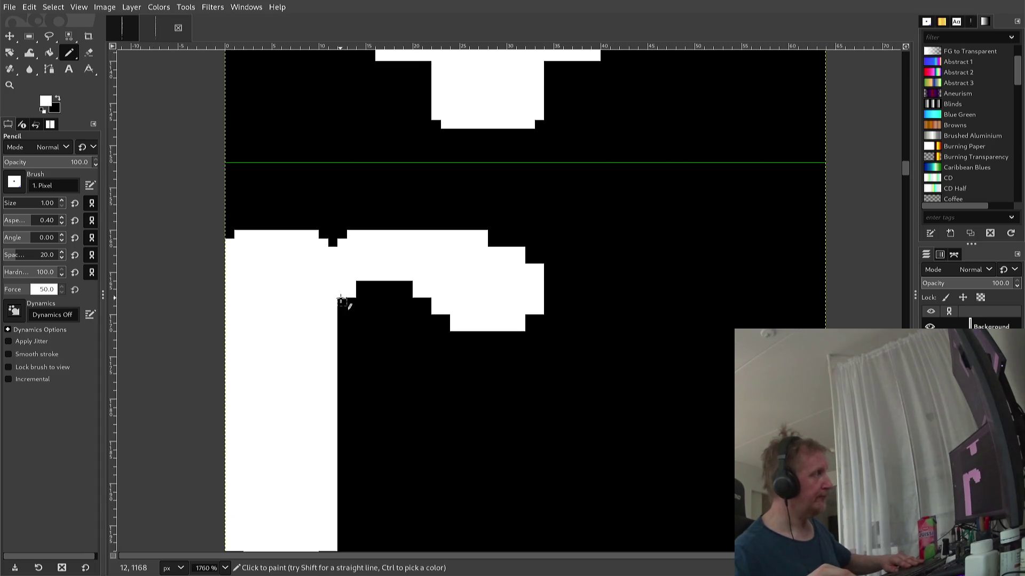
{"action": "left_click", "coordinate": [341, 310]}
{"action": "key", "text": "ctrl+z"}
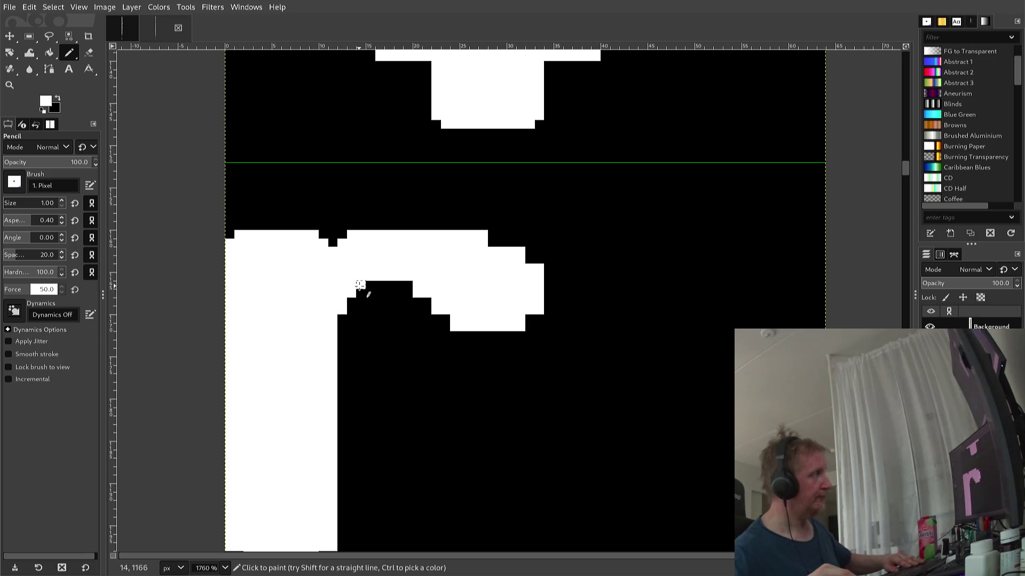
{"action": "left_click", "coordinate": [370, 285]}
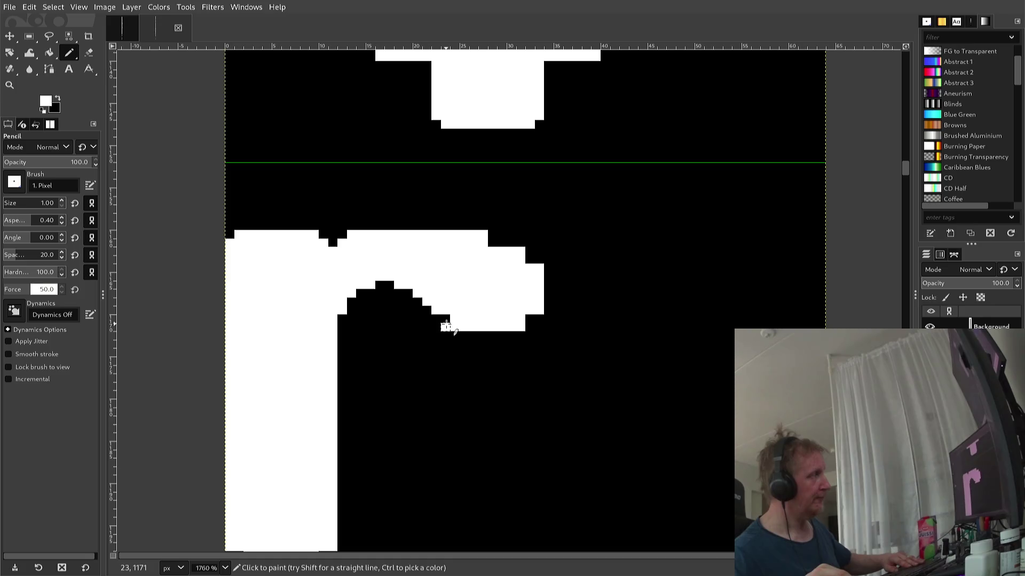
{"action": "left_click", "coordinate": [445, 320]}
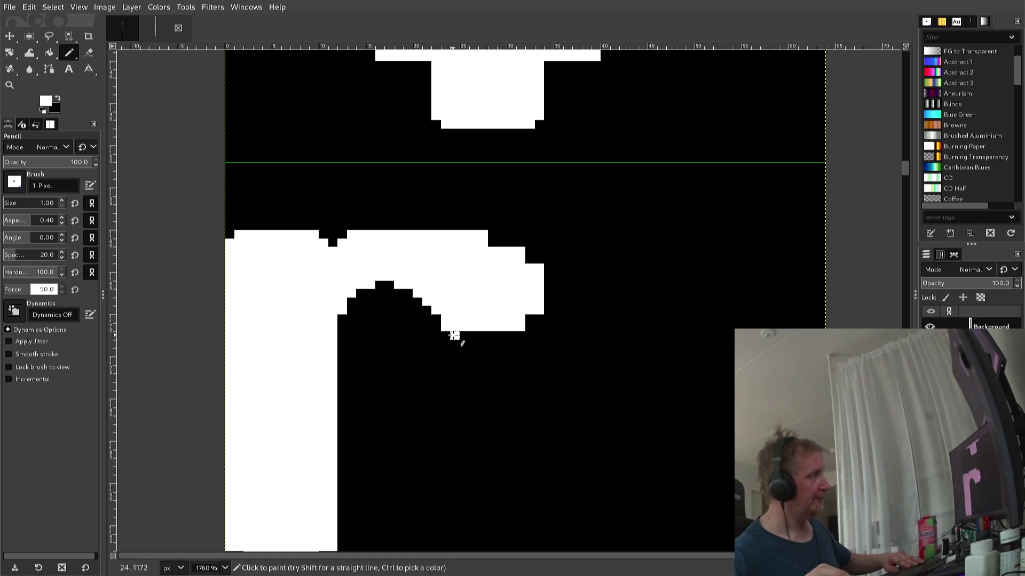
{"action": "left_click_drag", "start_coordinate": [455, 336], "coordinate": [465, 338]}
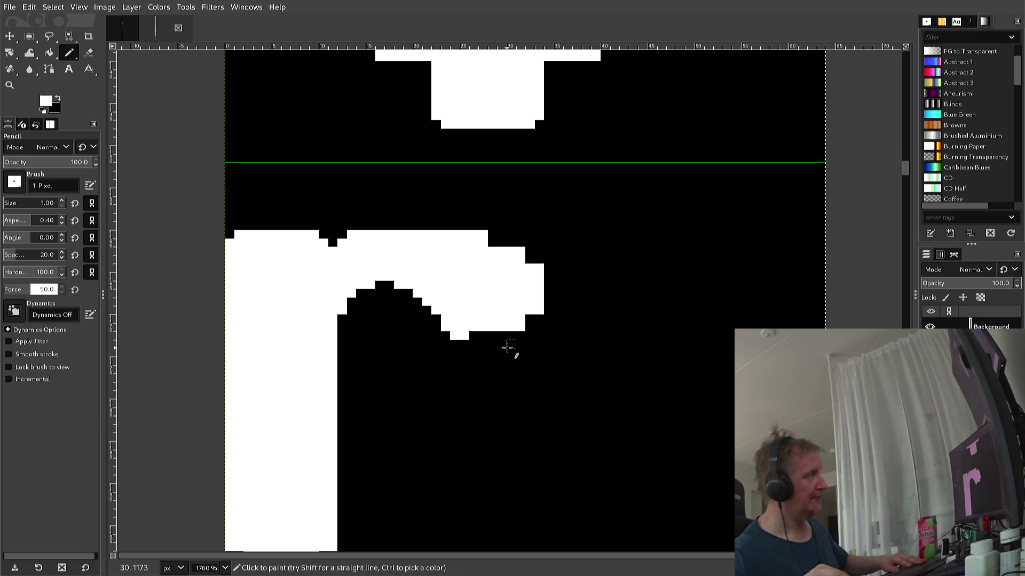
{"action": "key", "text": "shift"}
{"action": "left_click", "coordinate": [520, 336], "text": "shift"}
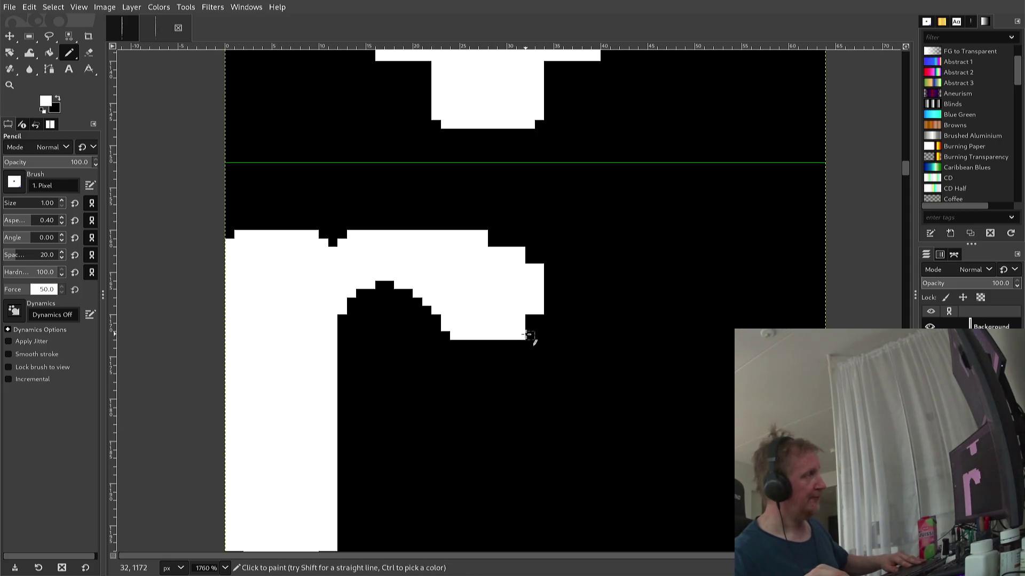
{"action": "key", "text": "ctrl"}
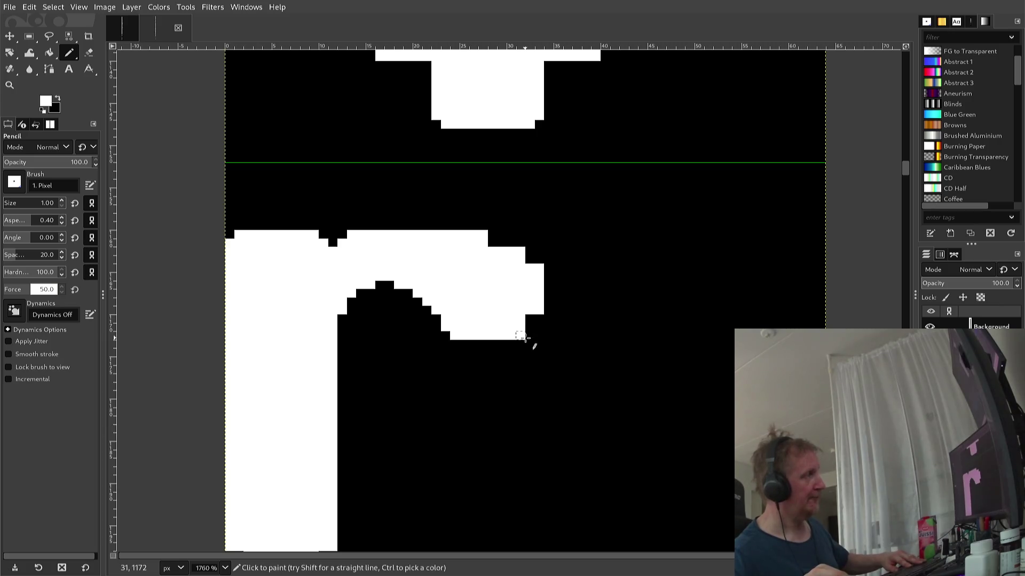
{"action": "scroll", "coordinate": [521, 337], "scroll_direction": "up", "scroll_amount": 1}
{"action": "left_click", "coordinate": [521, 348]}
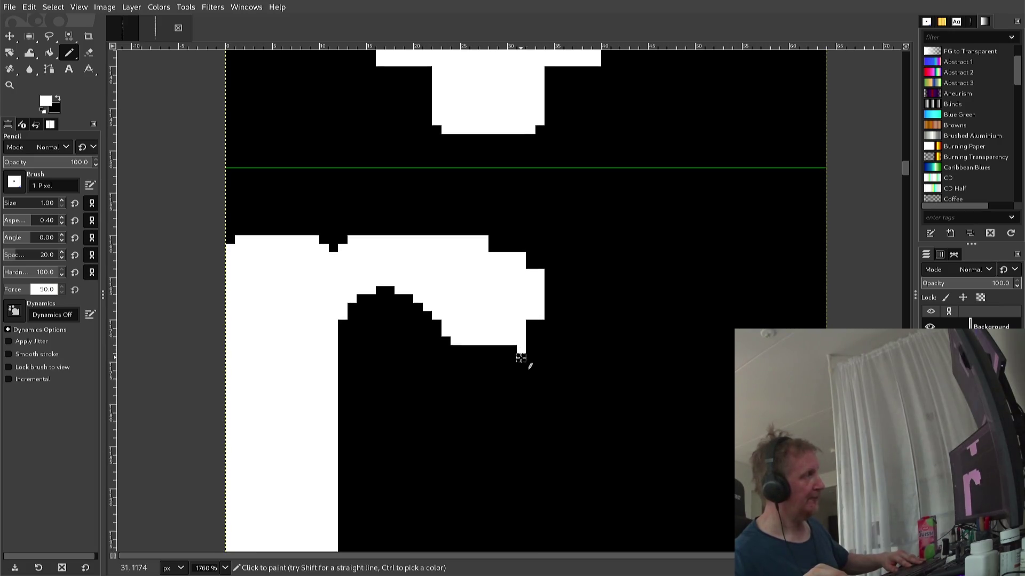
{"action": "left_click", "coordinate": [521, 355], "text": "ctrl"}
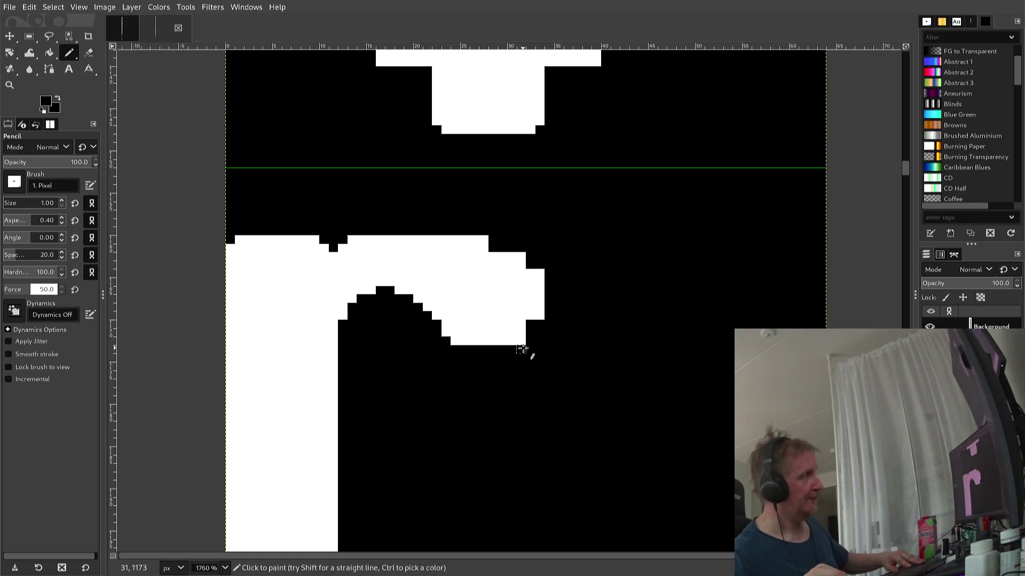
- Blacken stray pixels along the r's hook to round it off
{"action": "left_click", "coordinate": [525, 330], "text": "ctrl"}
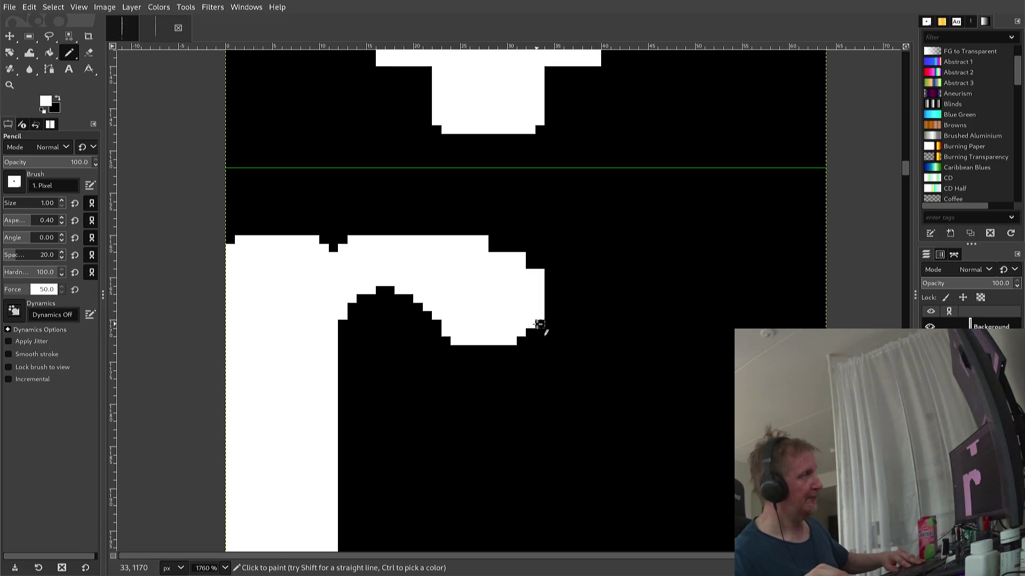
{"action": "left_click", "coordinate": [540, 327], "text": "ctrl"}
{"action": "left_click", "coordinate": [540, 315]}
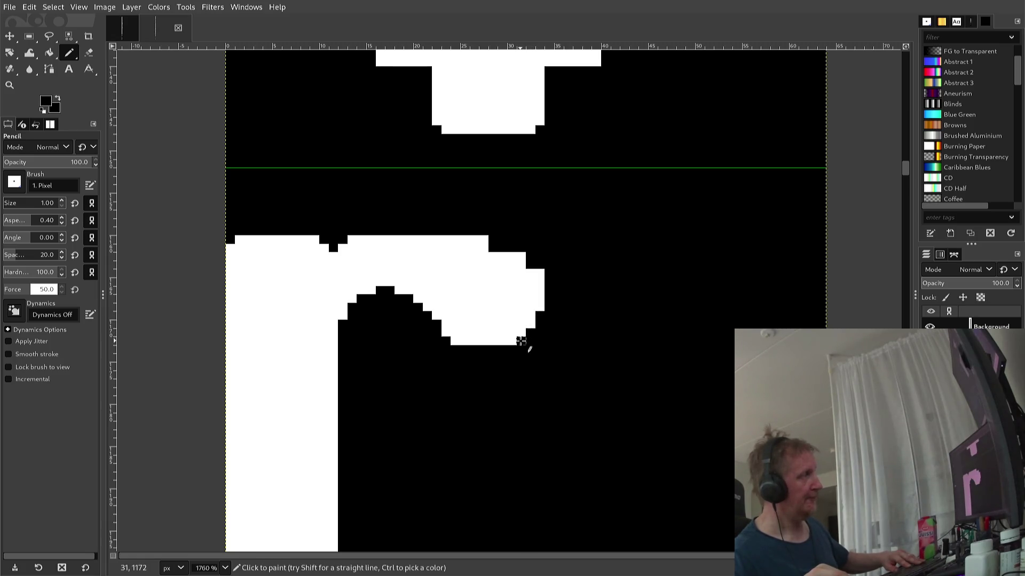
{"action": "left_click", "coordinate": [512, 342]}
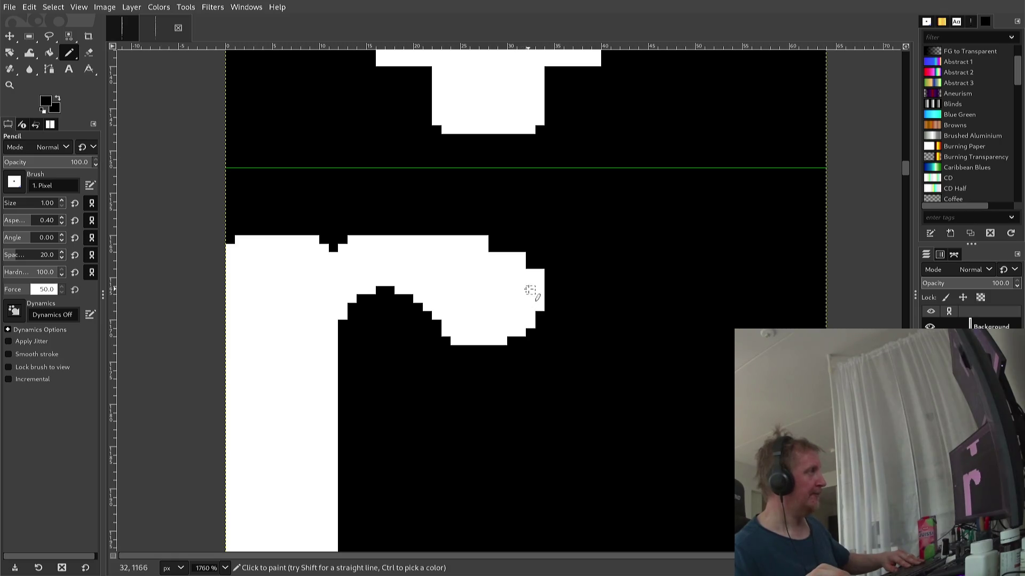
{"action": "left_click_drag", "start_coordinate": [541, 273], "coordinate": [525, 255]}
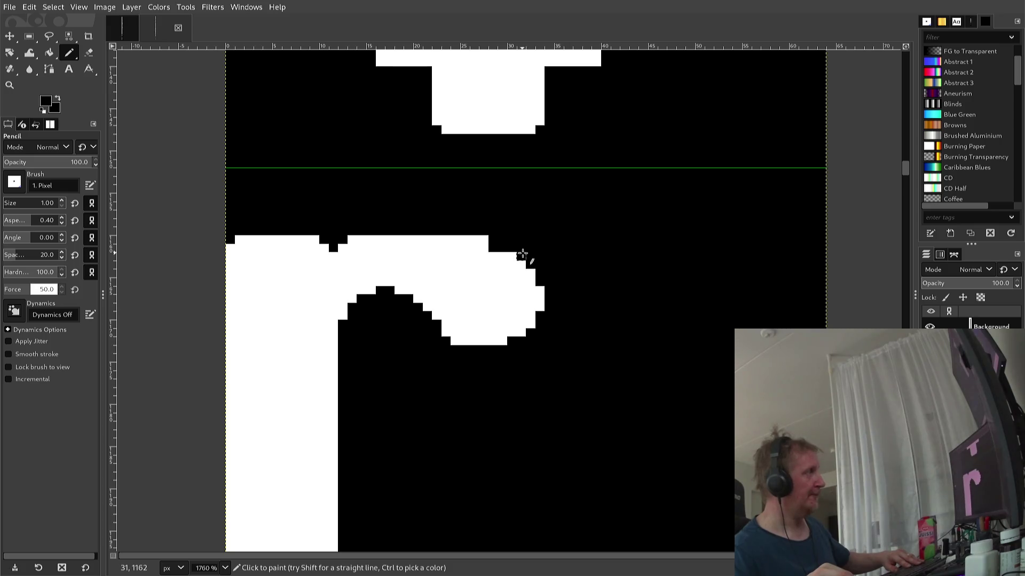
{"action": "left_click", "coordinate": [483, 248], "text": "ctrl"}
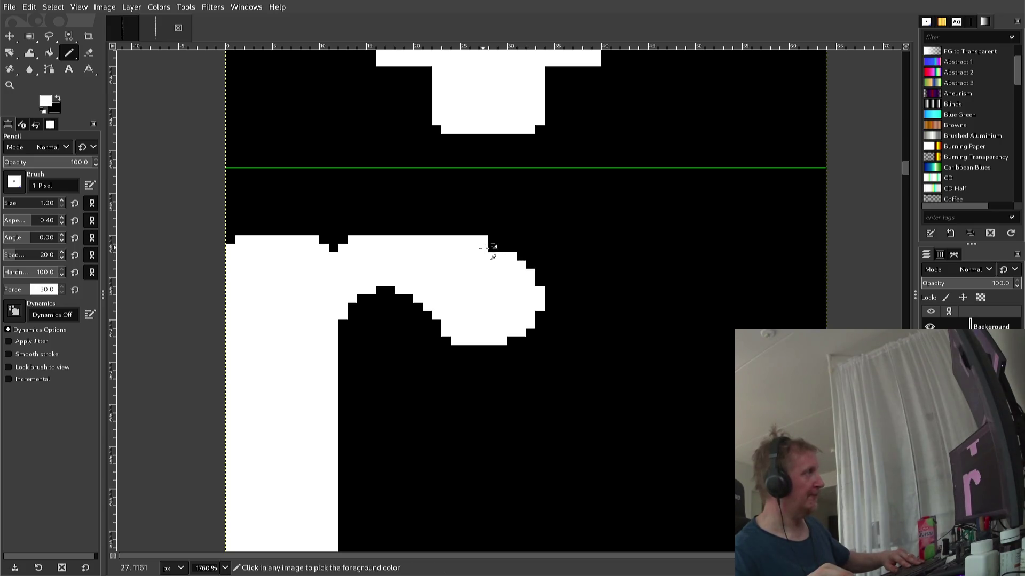
{"action": "left_click", "coordinate": [491, 248], "text": "ctrl"}
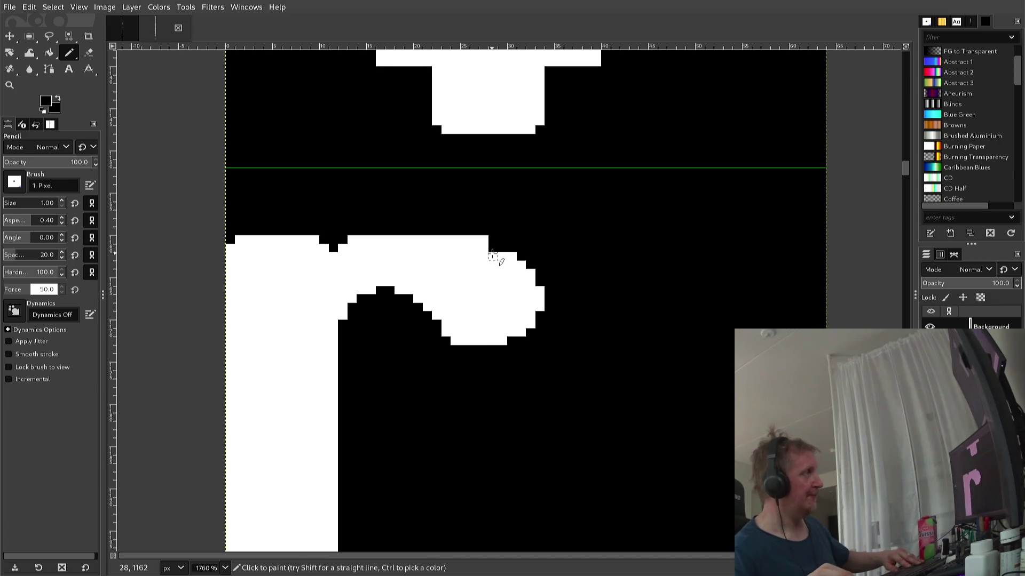
{"action": "left_click", "coordinate": [490, 248], "text": "ctrl"}
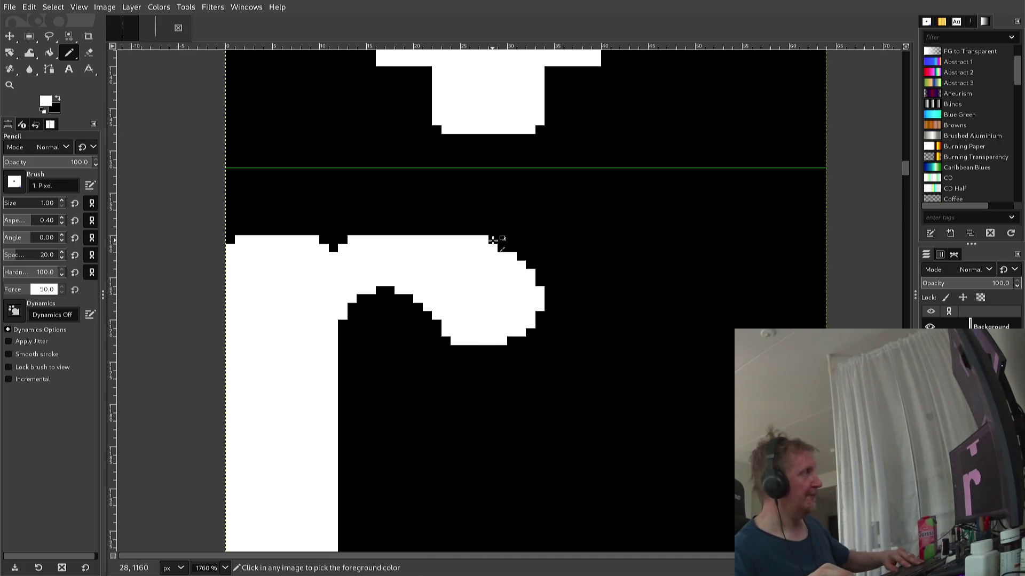
{"action": "left_click", "coordinate": [490, 246], "text": "ctrl"}
{"action": "left_click", "coordinate": [474, 240]}
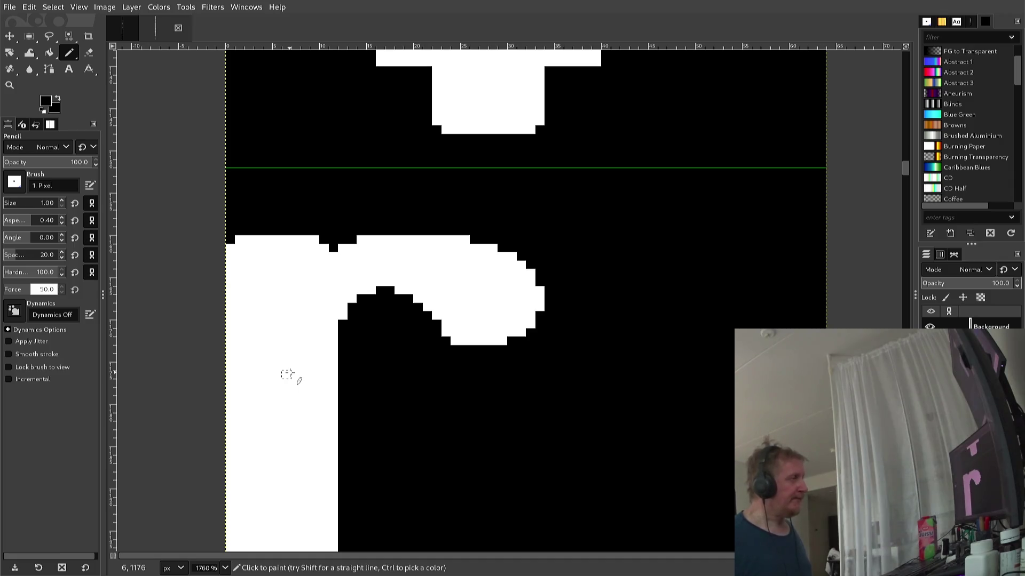
- Fill the notches at the bottom of the r's stem with white
{"action": "scroll", "coordinate": [283, 368], "scroll_direction": "down", "scroll_amount": 2}
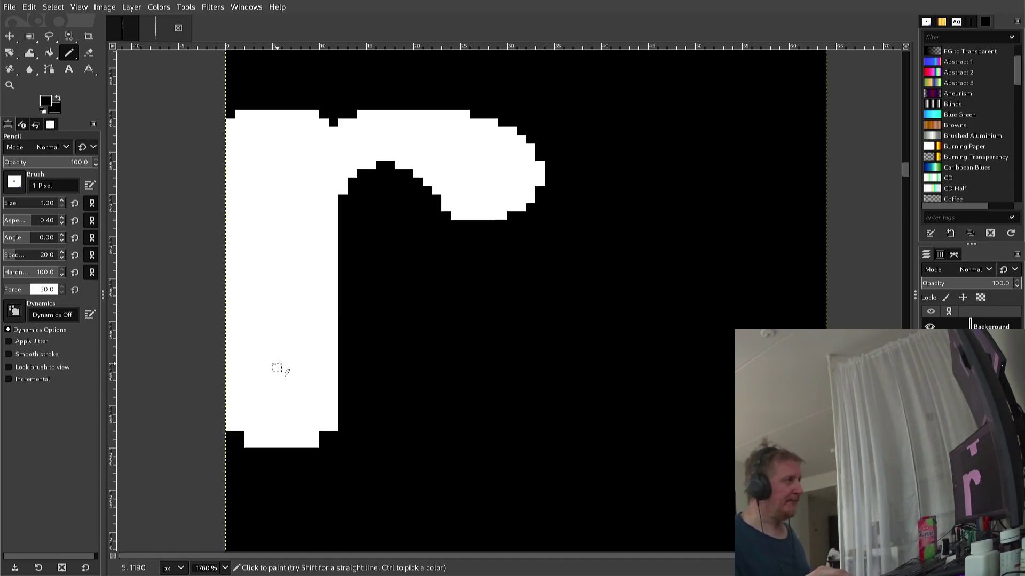
{"action": "scroll", "coordinate": [278, 355], "scroll_direction": "down", "scroll_amount": 2}
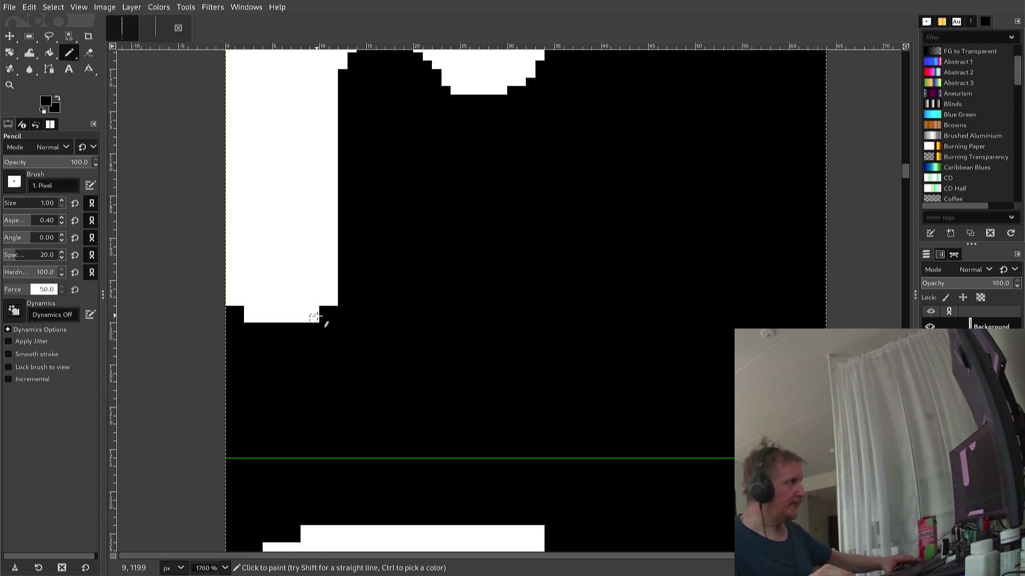
{"action": "left_click", "coordinate": [322, 319], "text": "ctrl"}
{"action": "left_click_drag", "start_coordinate": [324, 319], "coordinate": [333, 311]}
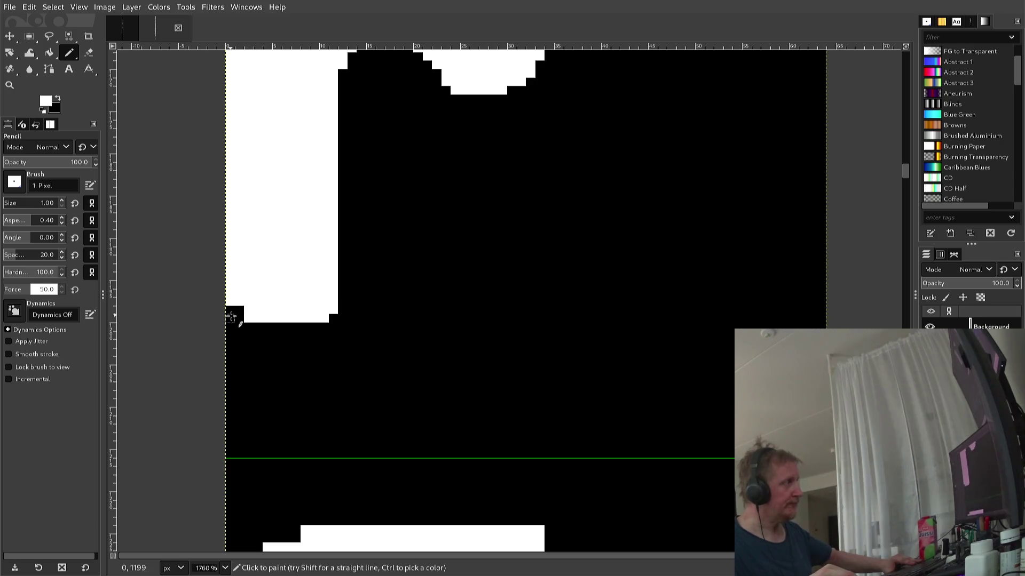
{"action": "left_click_drag", "start_coordinate": [239, 319], "coordinate": [233, 311]}
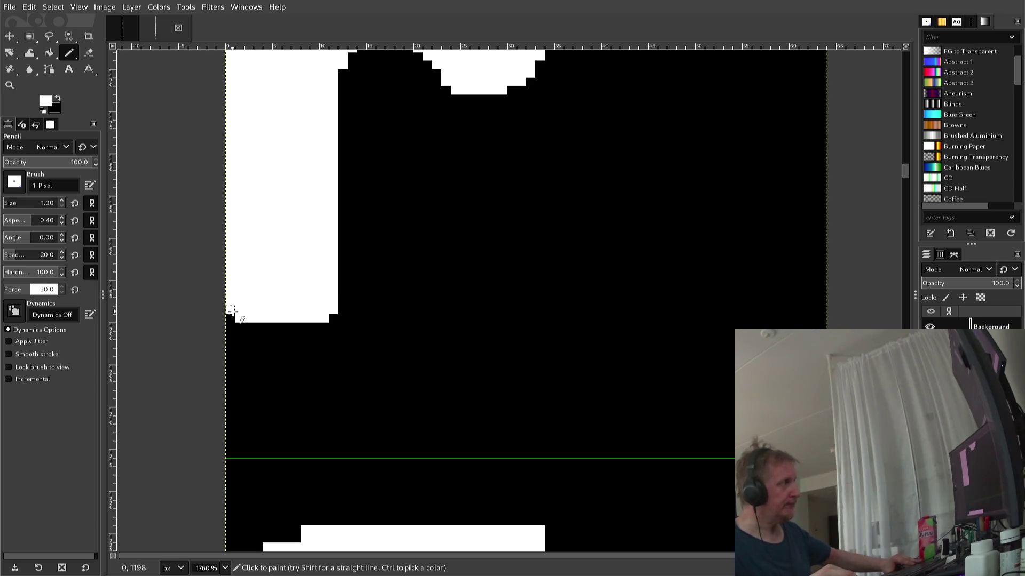
{"action": "scroll", "coordinate": [233, 312], "scroll_direction": "down", "scroll_amount": 2}
{"action": "scroll", "coordinate": [233, 320], "scroll_direction": "down", "scroll_amount": 2}
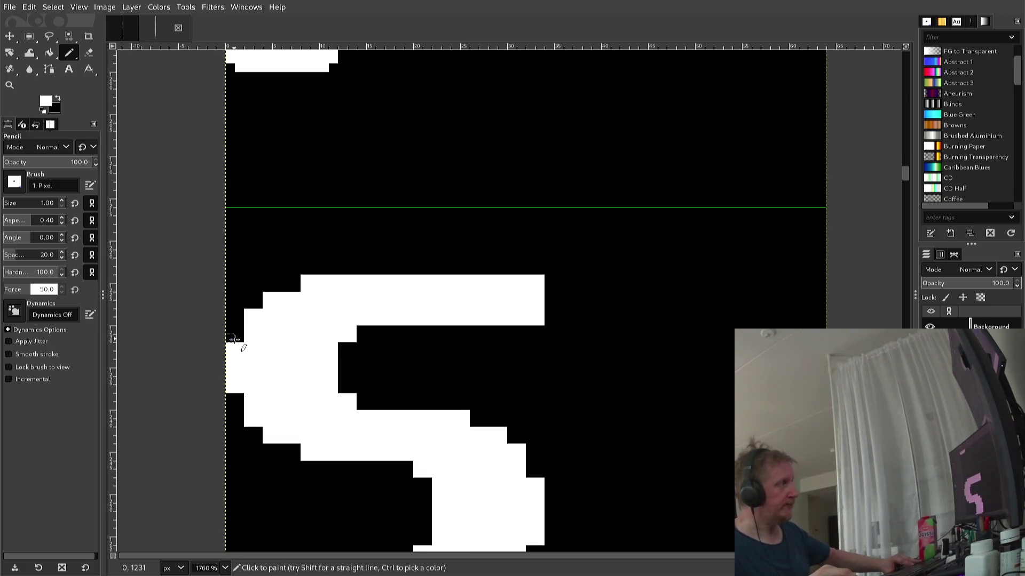
- Blacken stray pixels down the S's left edge and fill its notch white
{"action": "left_click", "coordinate": [232, 339], "text": "ctrl"}
{"action": "left_click", "coordinate": [231, 345]}
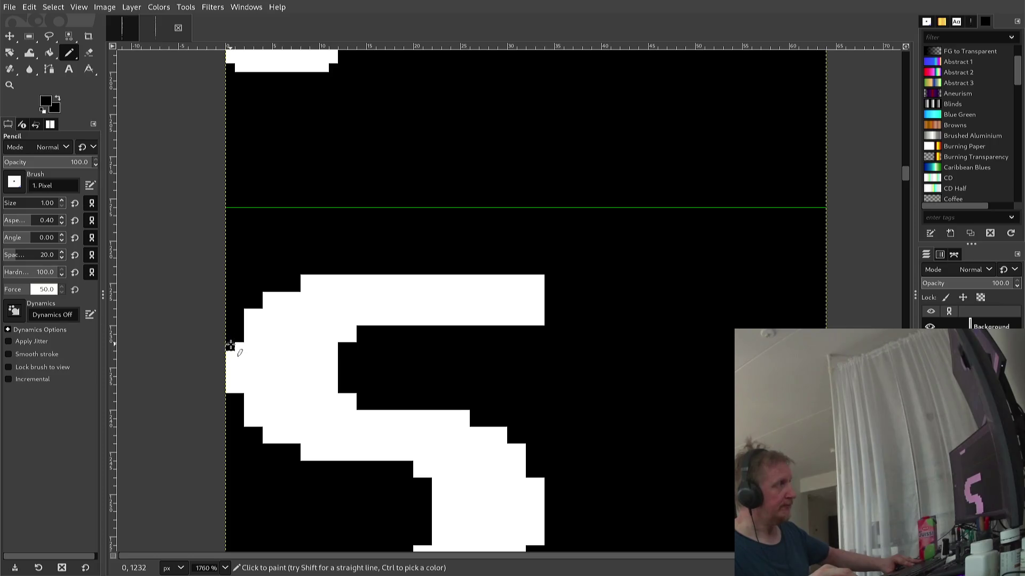
{"action": "left_click", "coordinate": [230, 355]}
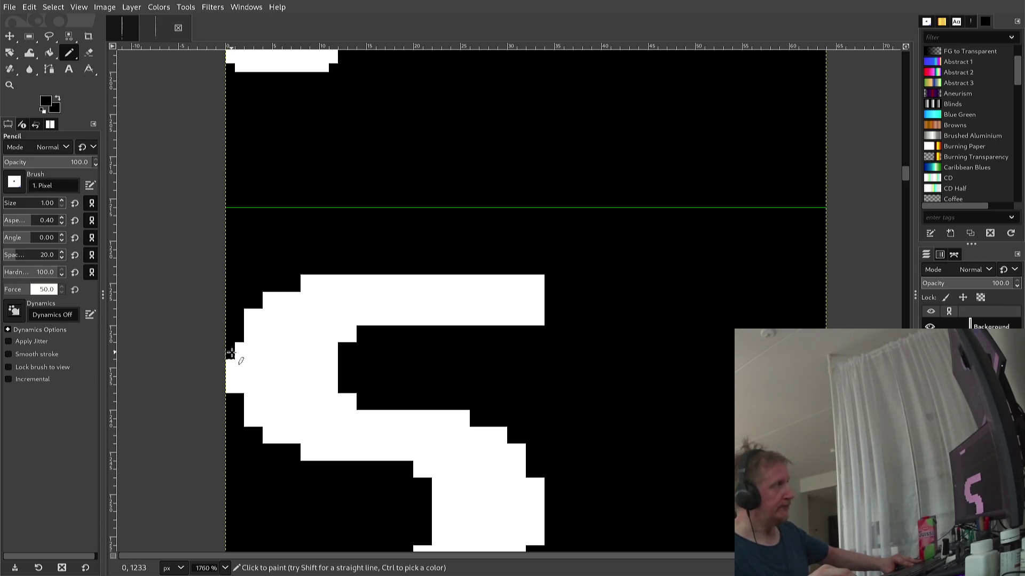
{"action": "left_click", "coordinate": [246, 327], "text": "ctrl"}
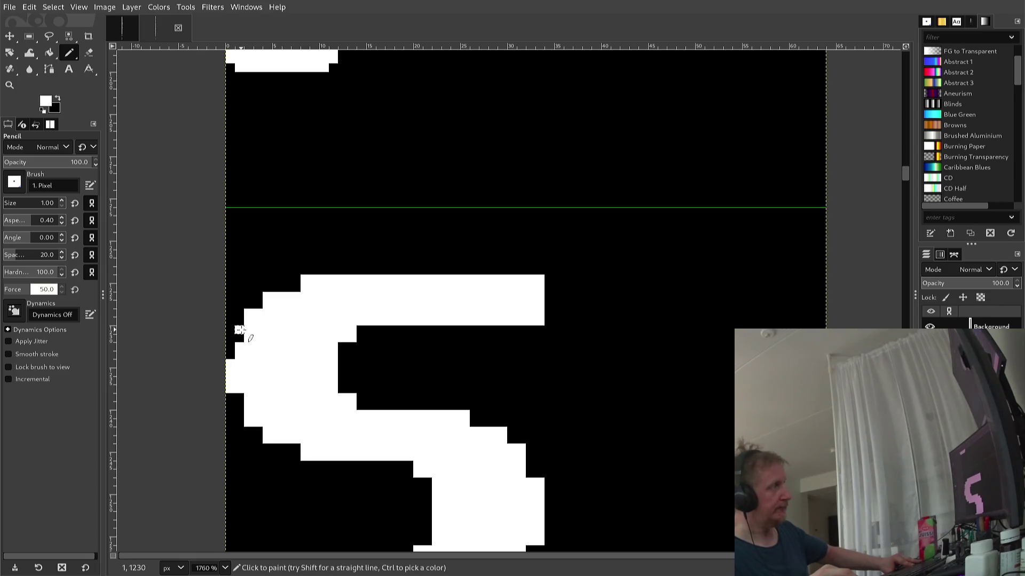
{"action": "left_click", "coordinate": [240, 337]}
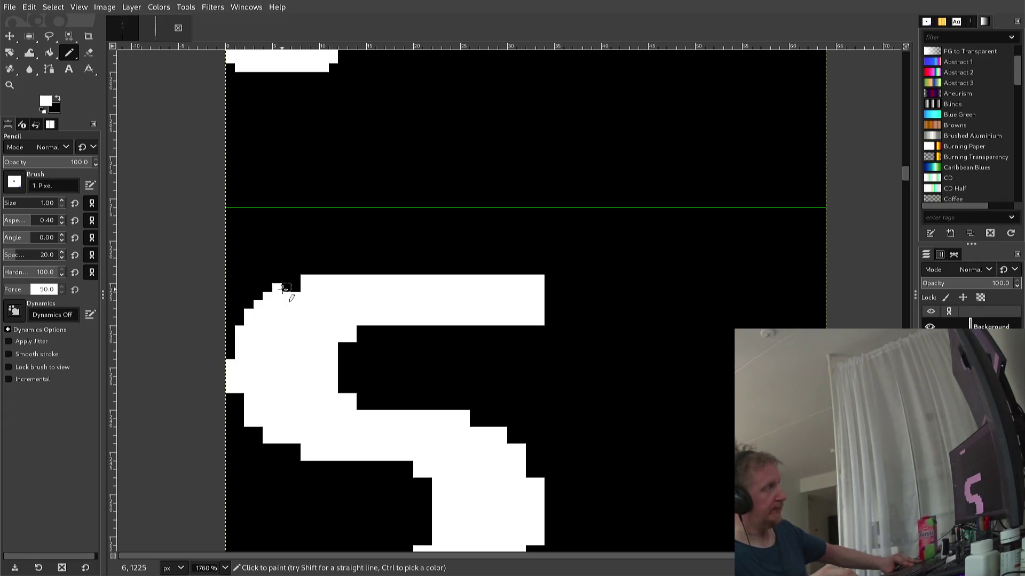
- Smooth the S's top curve by adding and trimming step pixels
{"action": "left_click", "coordinate": [293, 289]}
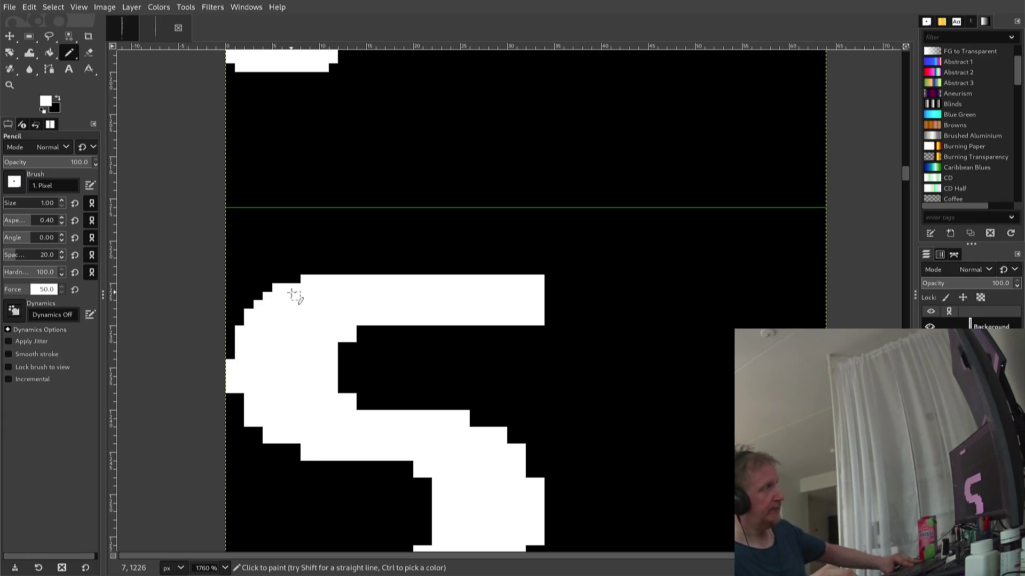
{"action": "left_click", "coordinate": [278, 279], "text": "ctrl"}
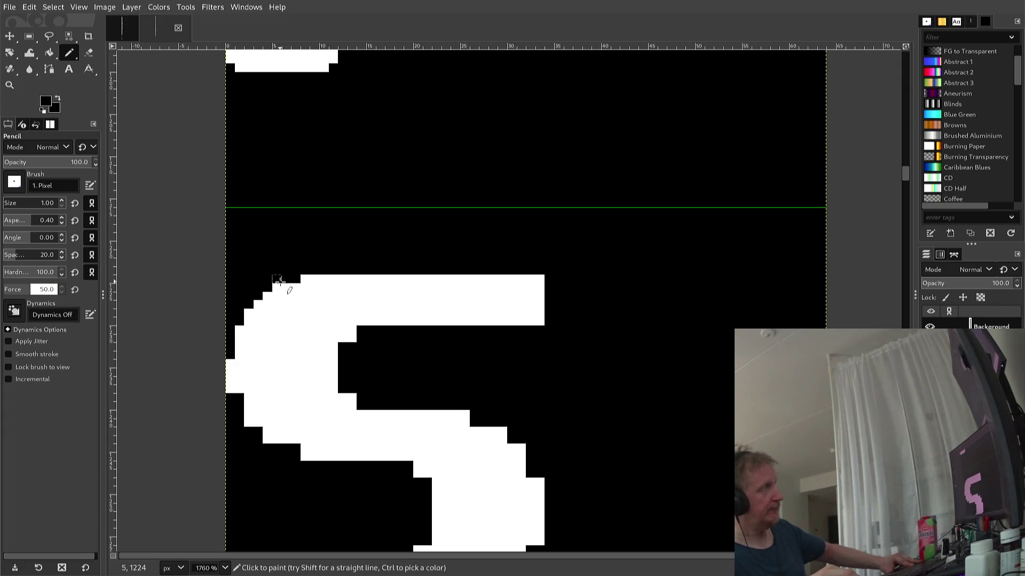
{"action": "left_click", "coordinate": [277, 287]}
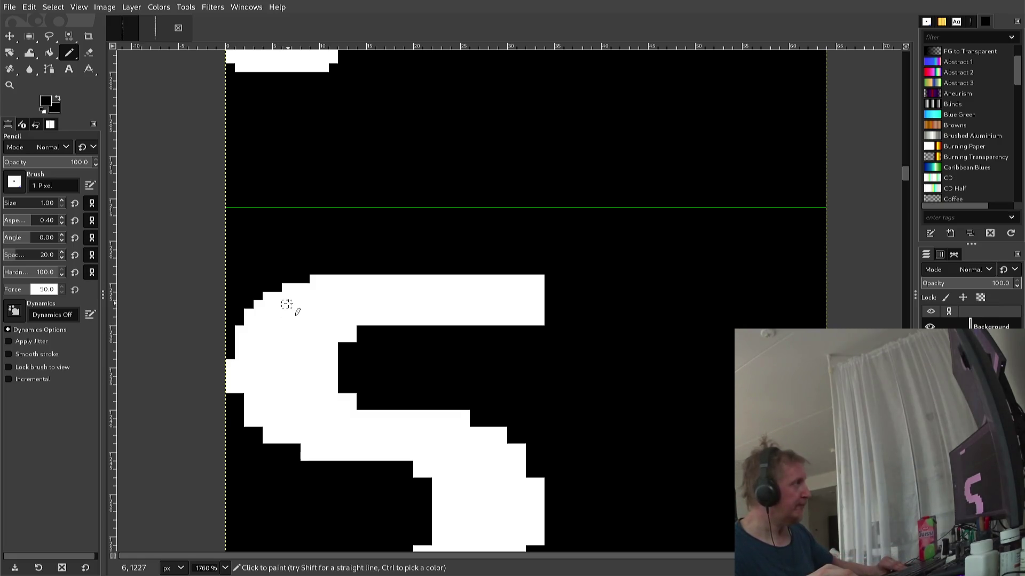
{"action": "left_click", "coordinate": [313, 280]}
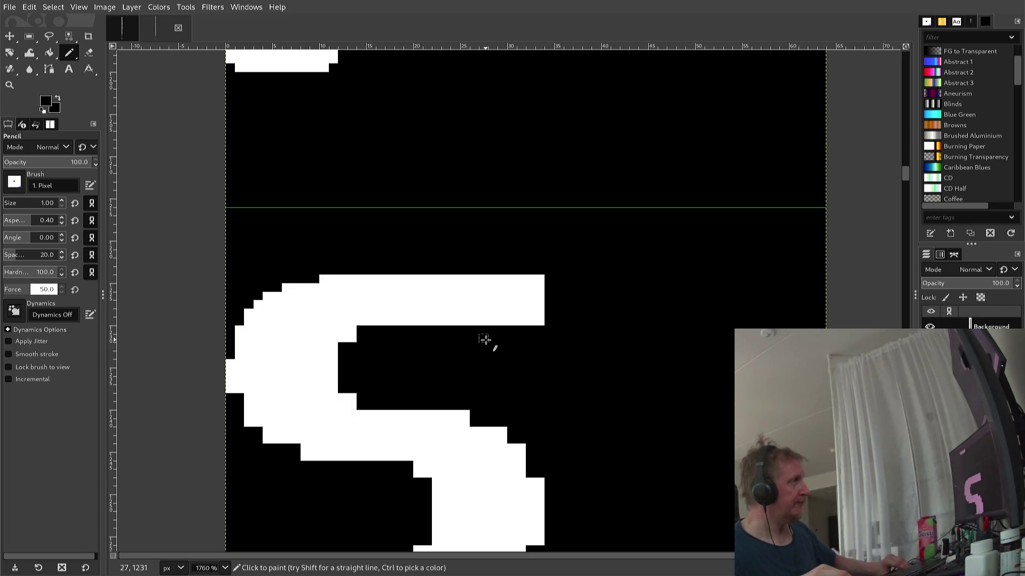
{"action": "left_click", "coordinate": [540, 321]}
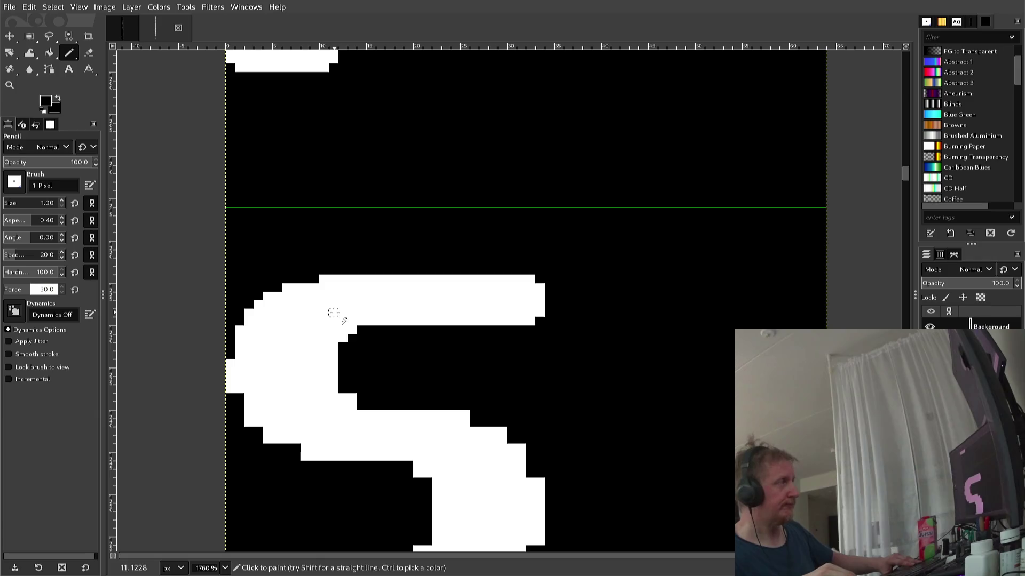
- Whiten the S's leftmost column and smooth the pixels along its inner curve
{"action": "left_click", "coordinate": [240, 342], "text": "ctrl"}
{"action": "left_click_drag", "start_coordinate": [237, 346], "coordinate": [233, 355]}
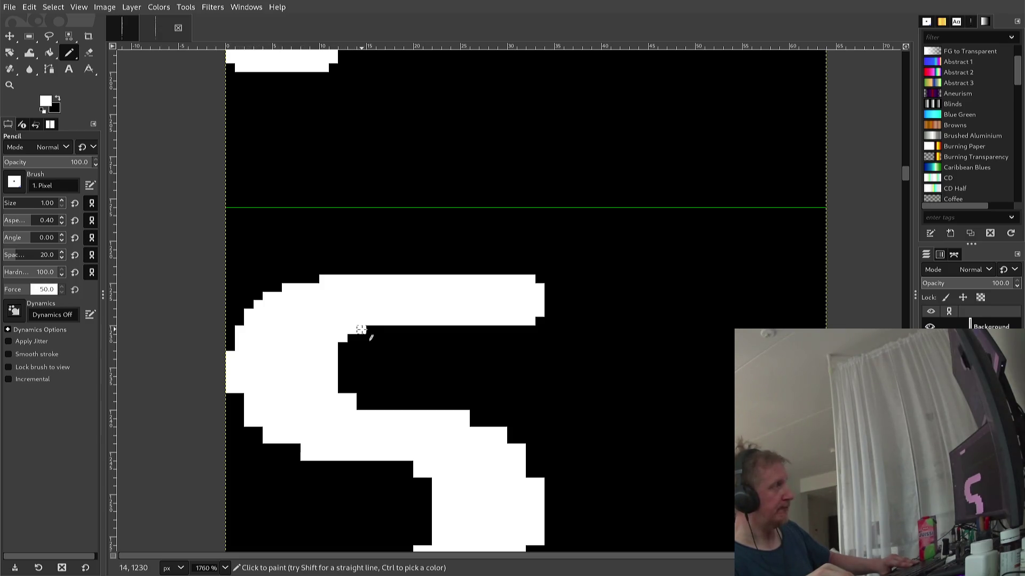
{"action": "left_click", "coordinate": [361, 330]}
{"action": "left_click", "coordinate": [343, 388], "text": "ctrl"}
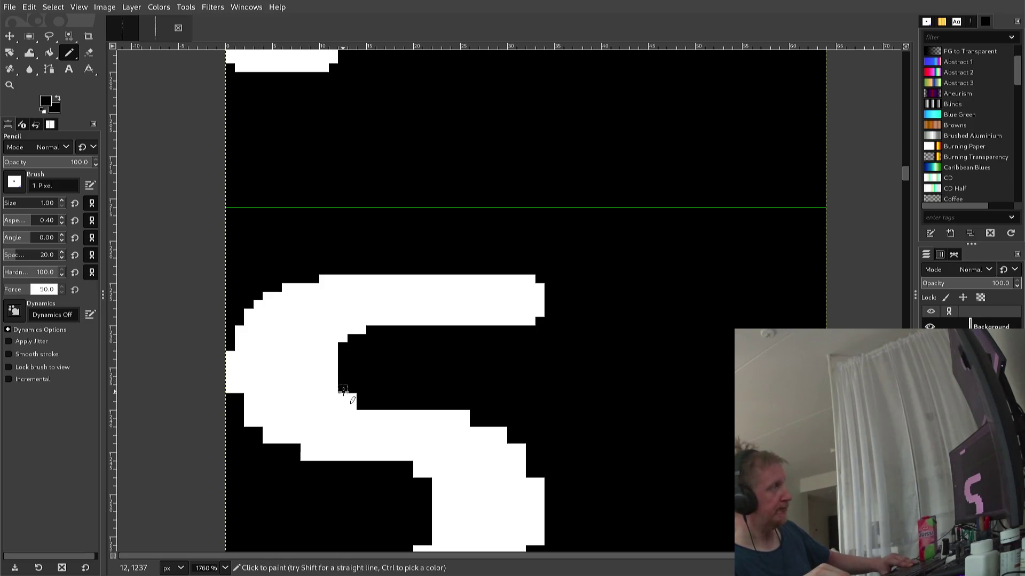
{"action": "left_click", "coordinate": [343, 396]}
{"action": "left_click", "coordinate": [348, 396]}
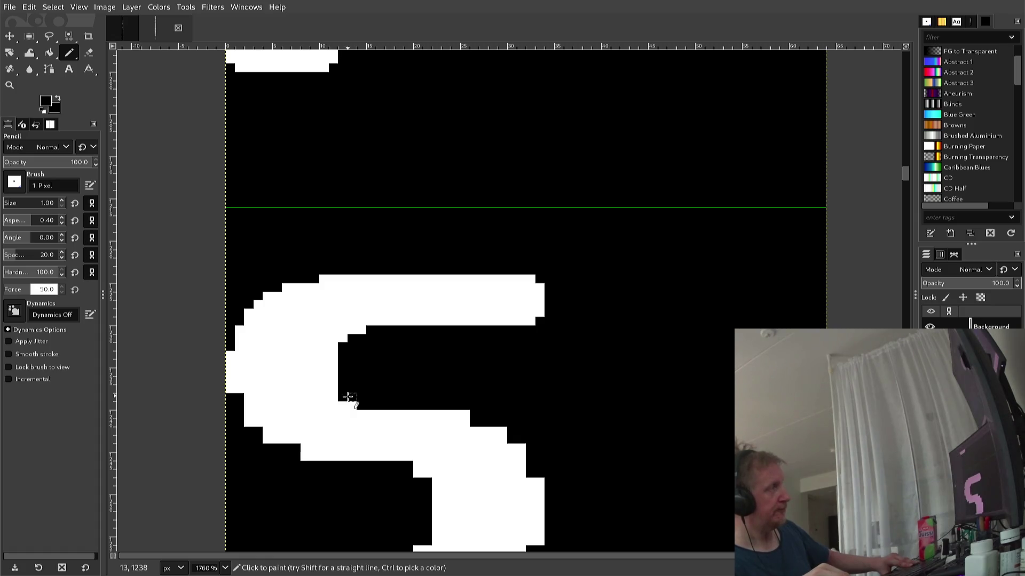
{"action": "left_click", "coordinate": [345, 400], "text": "ctrl"}
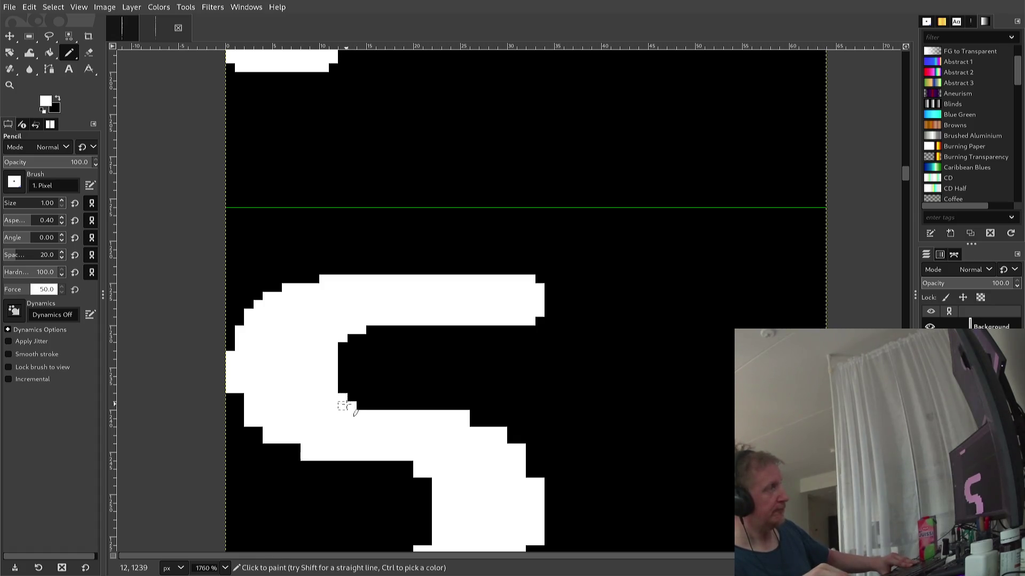
{"action": "left_click", "coordinate": [352, 407]}
{"action": "left_click", "coordinate": [361, 407]}
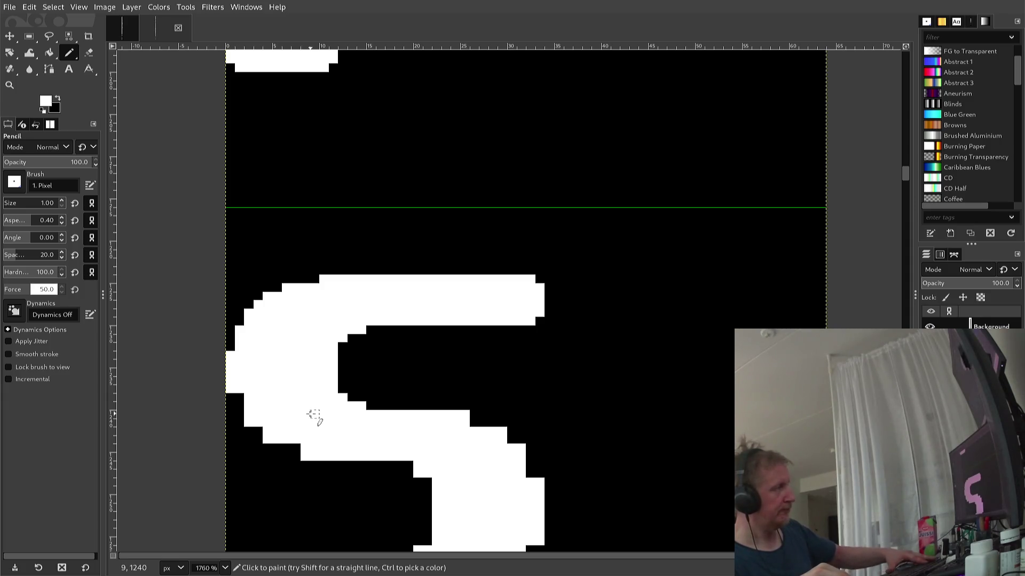
{"action": "key", "text": "r"}
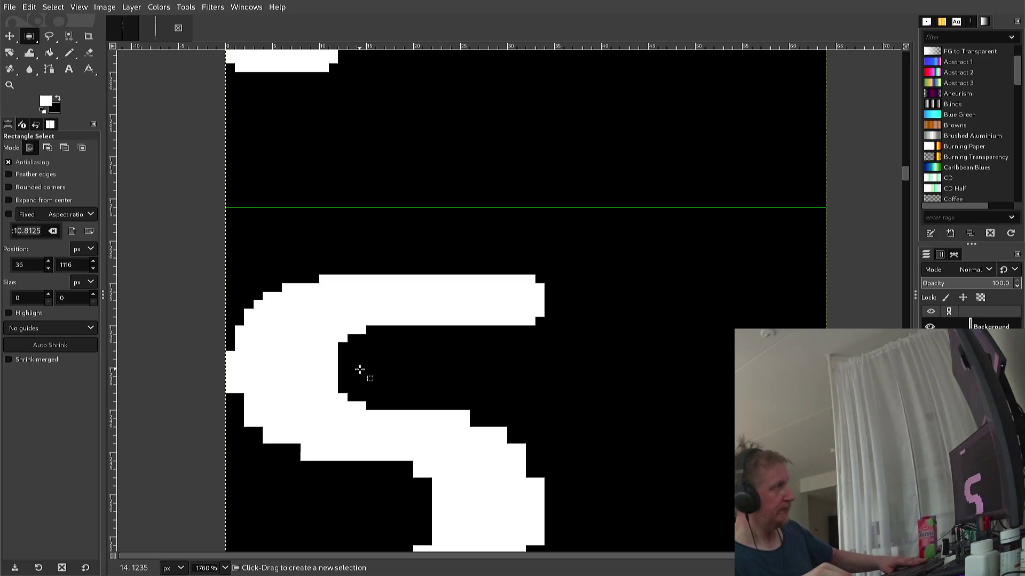
- Copy the S's upper-left curve, paste it flipped horizontally, and anchor it over the lower bend
{"action": "left_click_drag", "start_coordinate": [362, 369], "coordinate": [229, 278]}
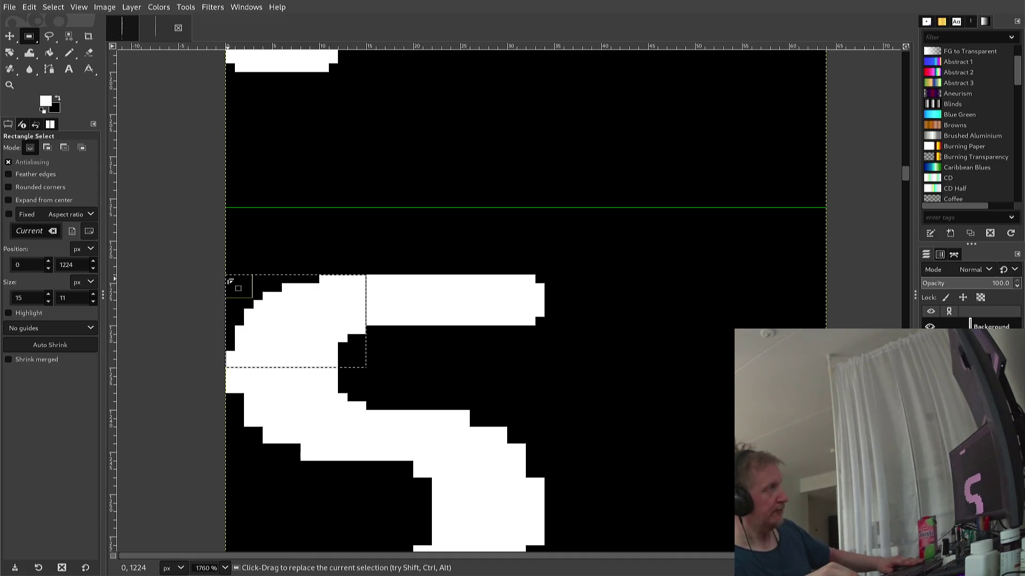
{"action": "key", "text": "ctrl+c"}
{"action": "key", "text": "ctrl+v"}
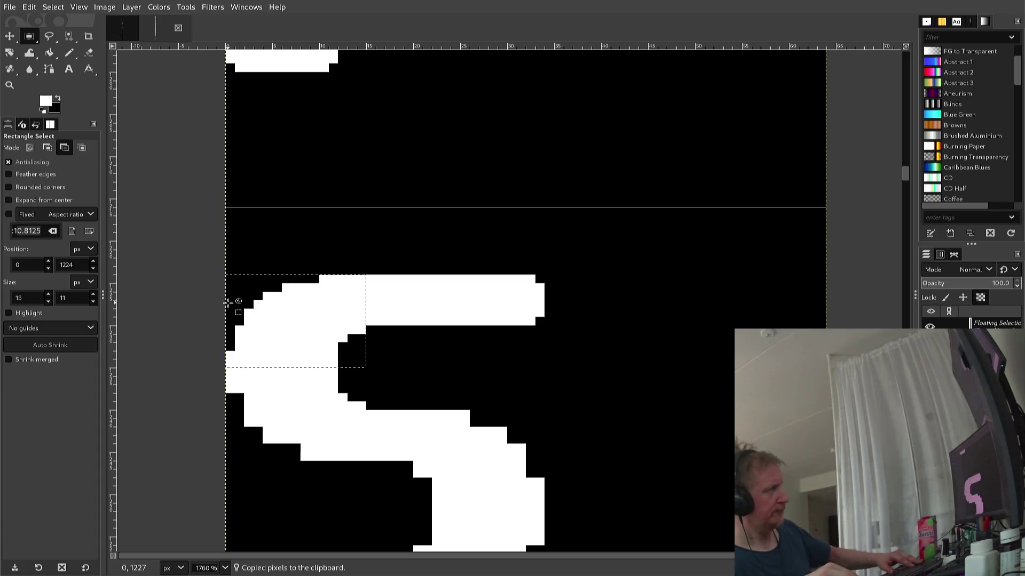
{"action": "key", "text": "Down"}
{"action": "key", "text": "Down"}
{"action": "key", "text": "Down"}
{"action": "key", "text": "Down"}
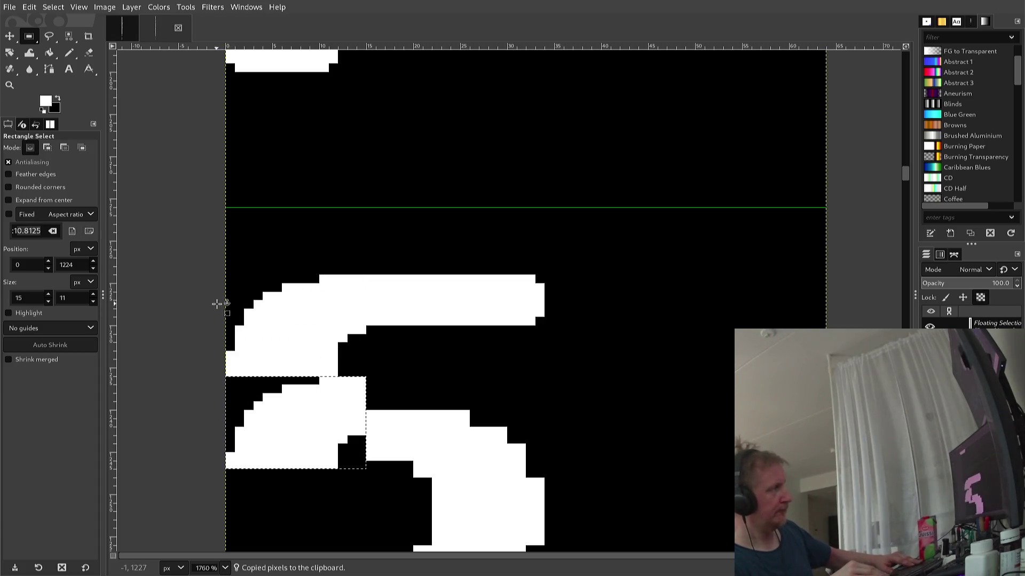
{"action": "key", "text": "Up"}
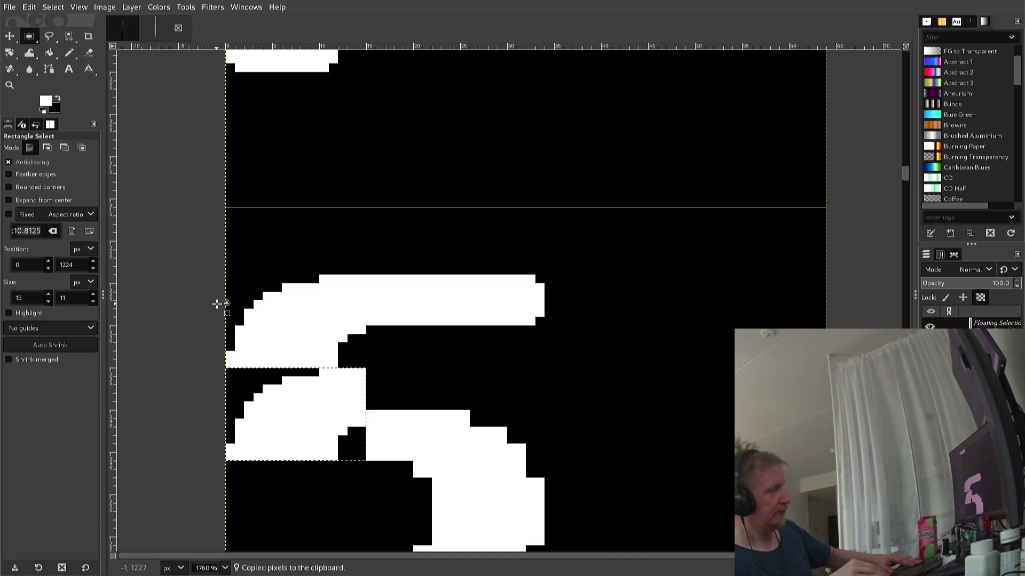
{"action": "key", "text": "alt+l"}
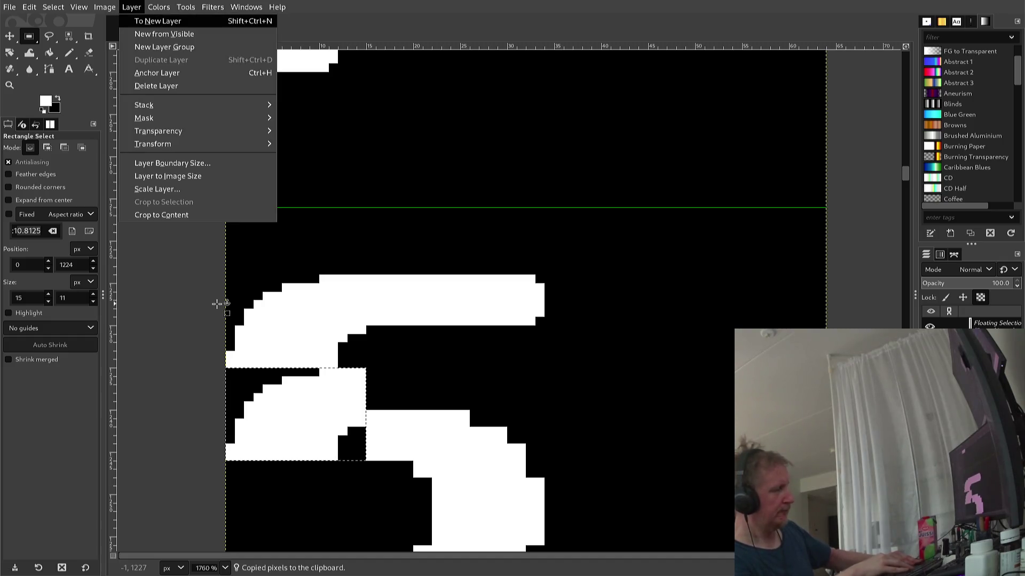
{"action": "key", "text": "t"}
{"action": "key", "text": "h"}
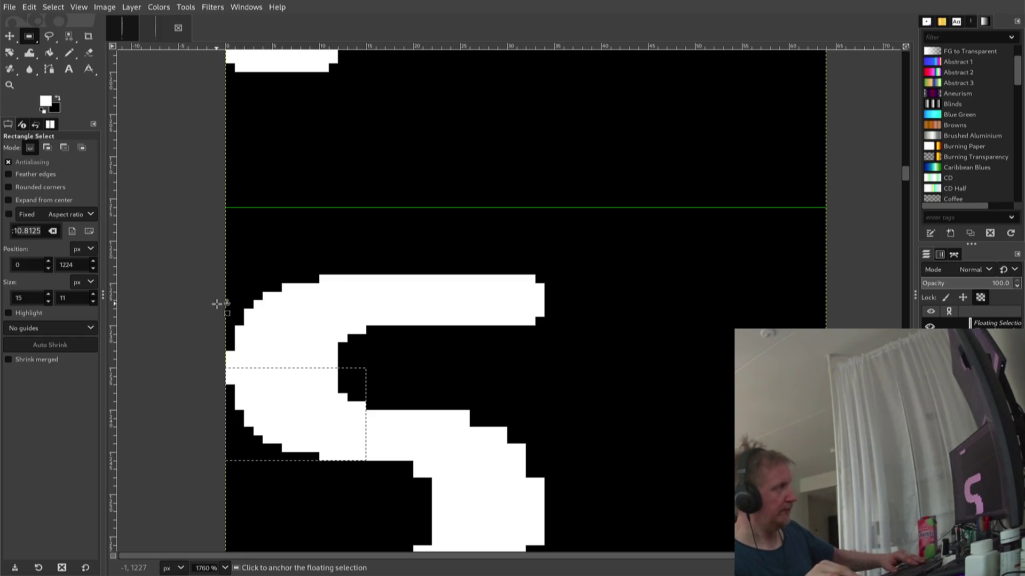
{"action": "left_click", "coordinate": [235, 334]}
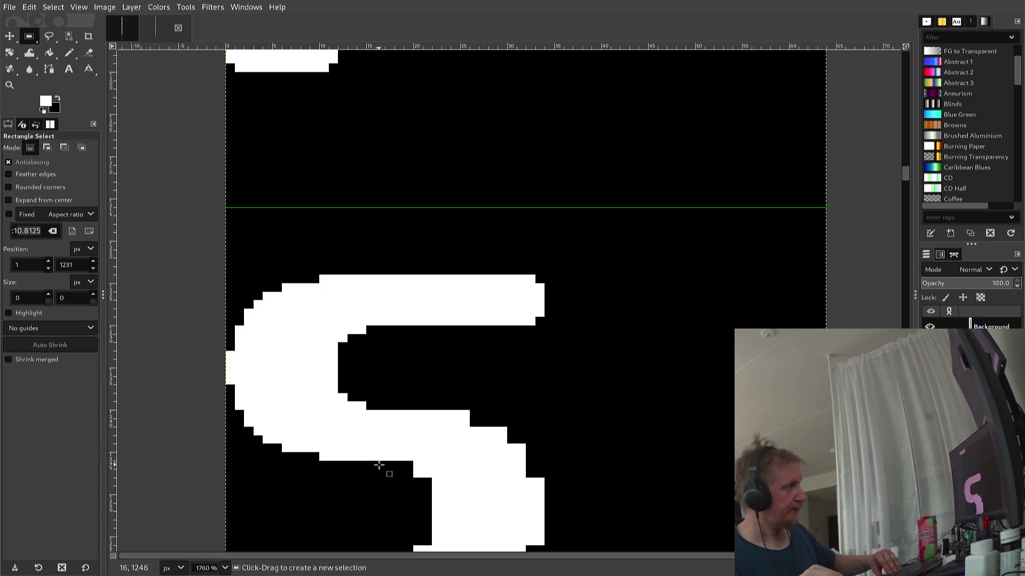
- Copy the S's left curve, paste a duplicate and nudge it into position
{"action": "mouse_move", "coordinate": [376, 461]}
{"action": "left_mouse_down"}
{"action": "mouse_move", "coordinate": [240, 313]}
{"action": "mouse_move", "coordinate": [222, 275]}
{"action": "left_mouse_up"}
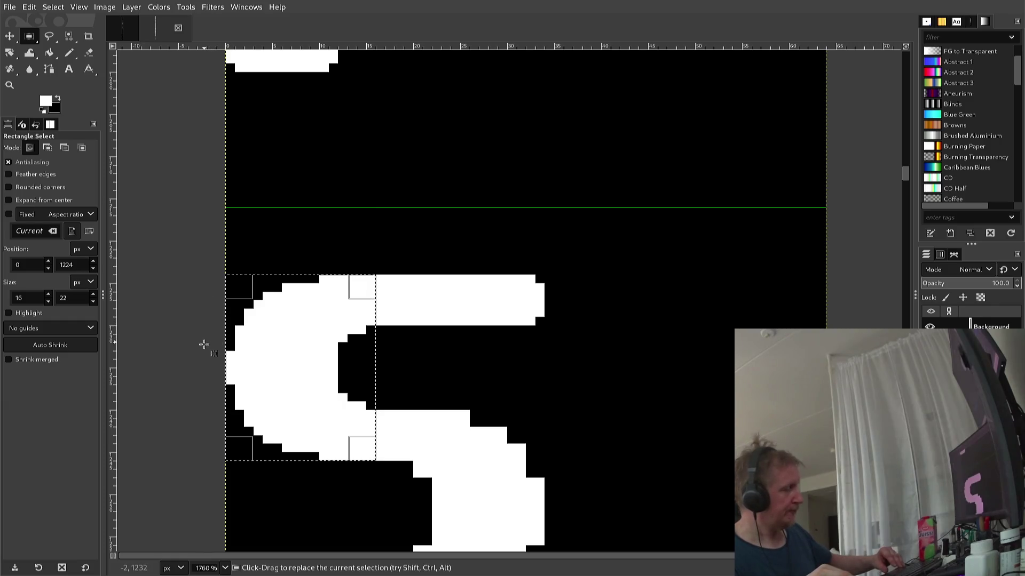
{"action": "key", "text": "ctrl+c"}
{"action": "key", "text": "ctrl+v"}
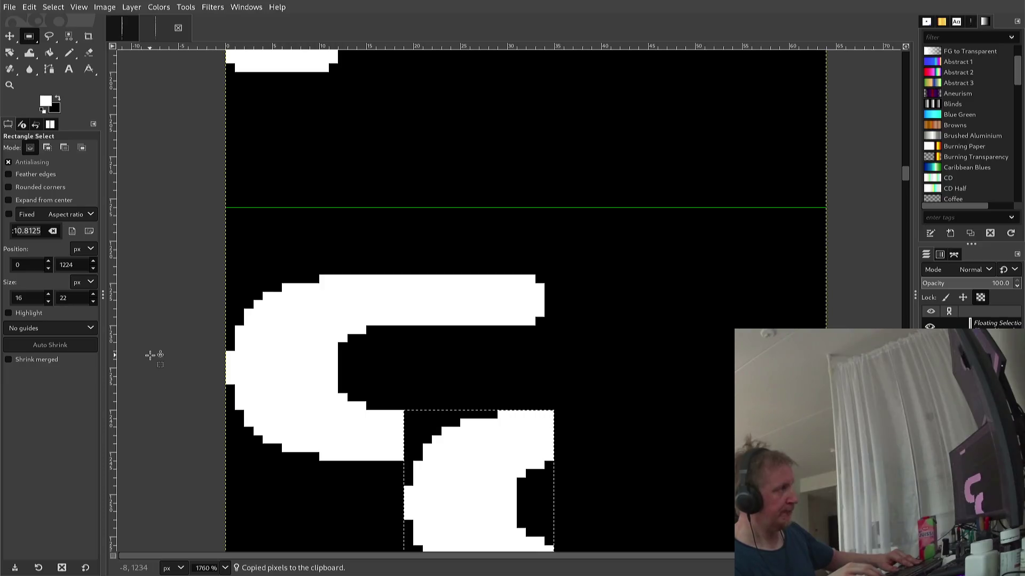
{"action": "key", "text": "Left"}
{"action": "key", "text": "Down"}
{"action": "key", "text": "Left"}
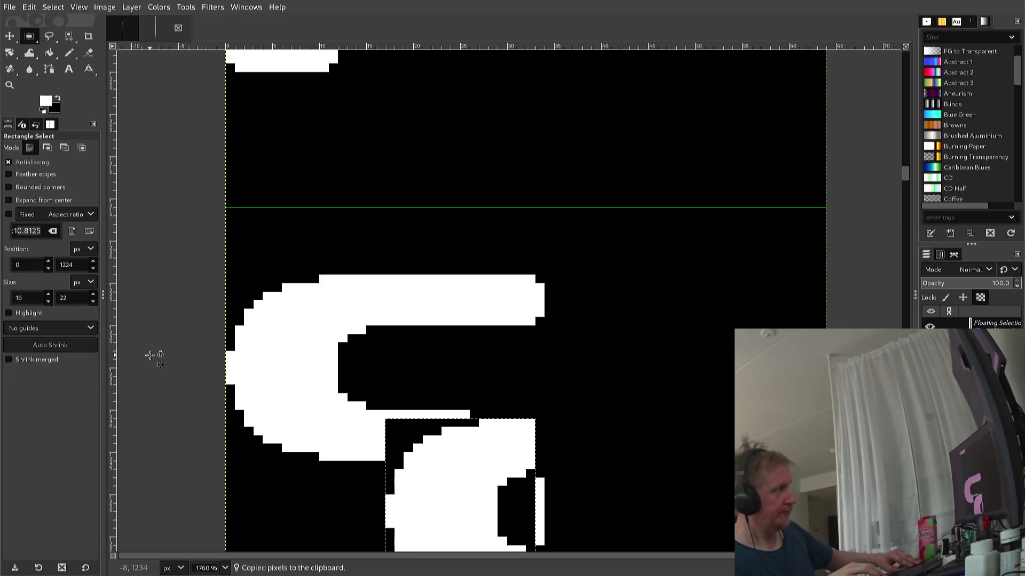
{"action": "key", "text": "Up"}
{"action": "key", "text": "Right"}
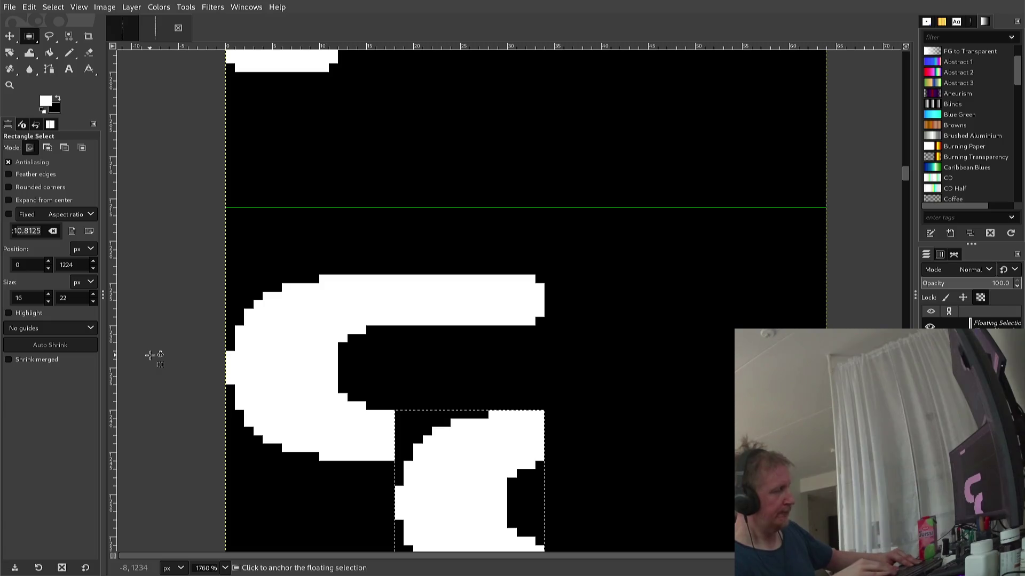
- Flip the pasted curve horizontally and anchor it as the S's lower-right bend
{"action": "key", "text": "alt+l"}
{"action": "key", "text": "t"}
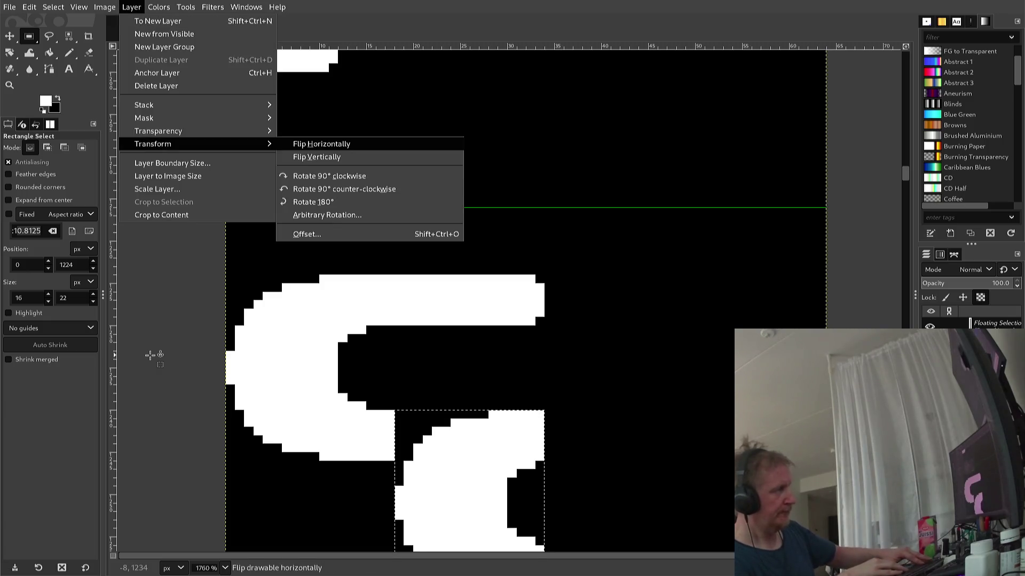
{"action": "key", "text": "Return"}
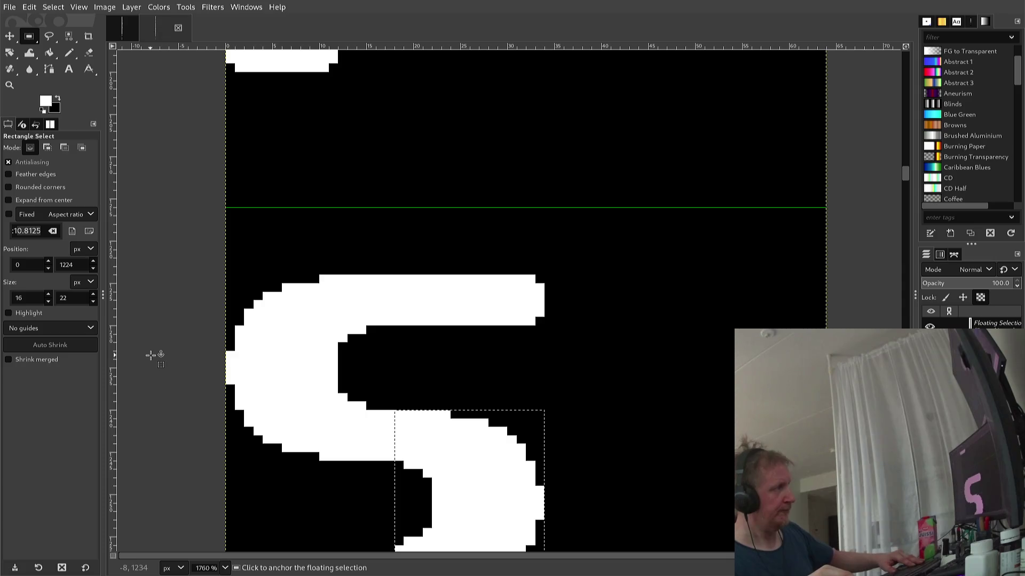
{"action": "scroll", "coordinate": [150, 355], "scroll_direction": "down", "scroll_amount": 3}
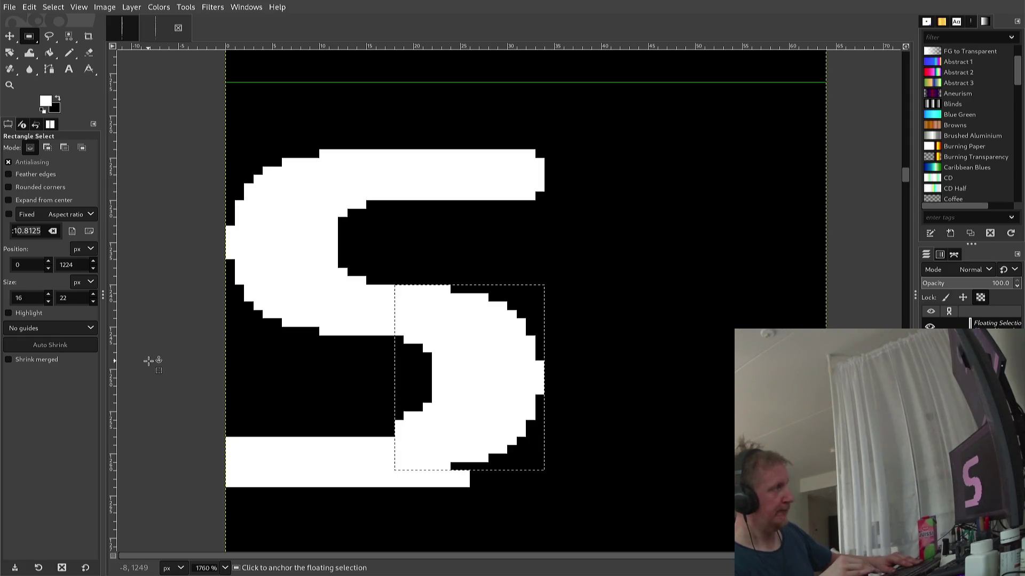
{"action": "left_click", "coordinate": [149, 362]}
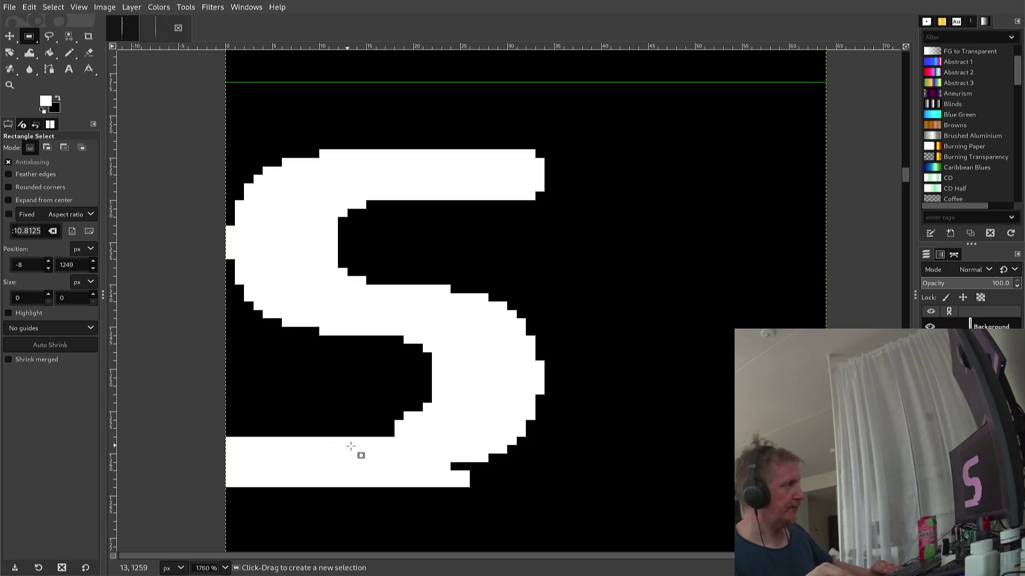
- Draw a rectangle selection around the S's lower-right bend
{"action": "mouse_move", "coordinate": [384, 453]}
{"action": "left_mouse_down"}
{"action": "mouse_move", "coordinate": [435, 443]}
{"action": "mouse_move", "coordinate": [427, 435]}
{"action": "left_mouse_up"}
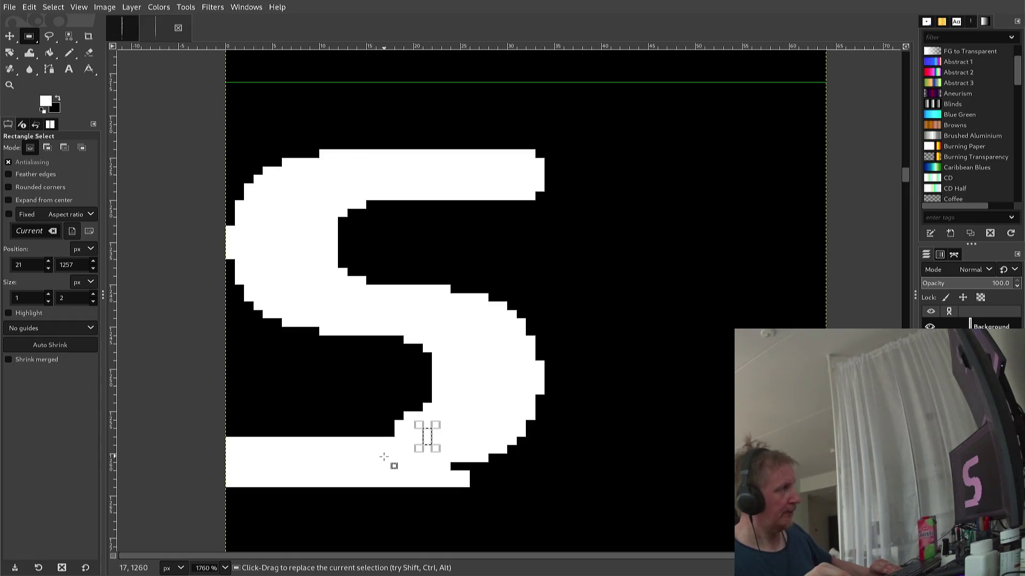
{"action": "left_click_drag", "start_coordinate": [378, 463], "coordinate": [527, 401]}
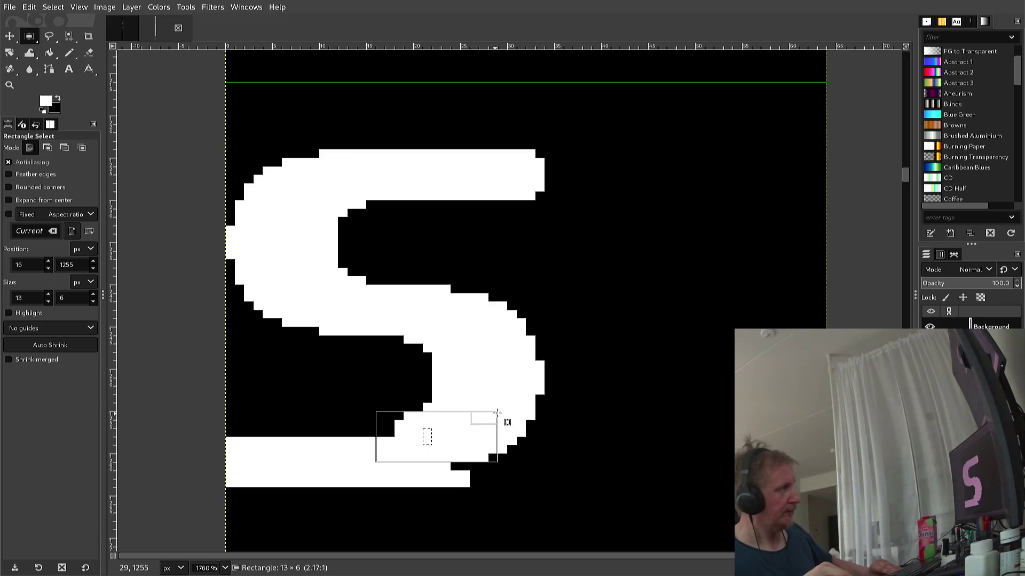
{"action": "left_click_drag", "start_coordinate": [527, 401], "coordinate": [556, 383]}
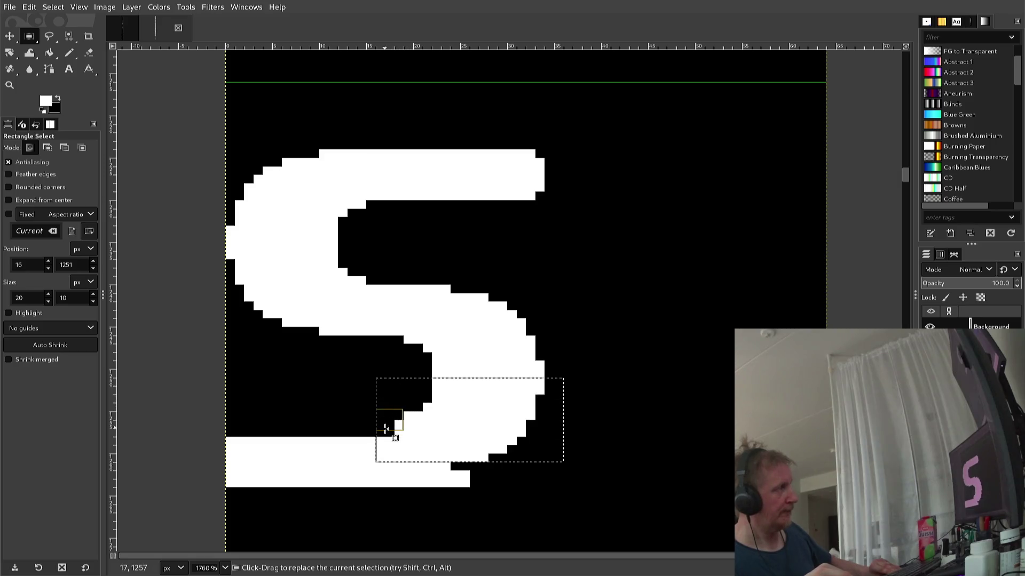
{"action": "left_click_drag", "start_coordinate": [387, 443], "coordinate": [388, 445]}
{"action": "left_click_drag", "start_coordinate": [398, 445], "coordinate": [404, 450]}
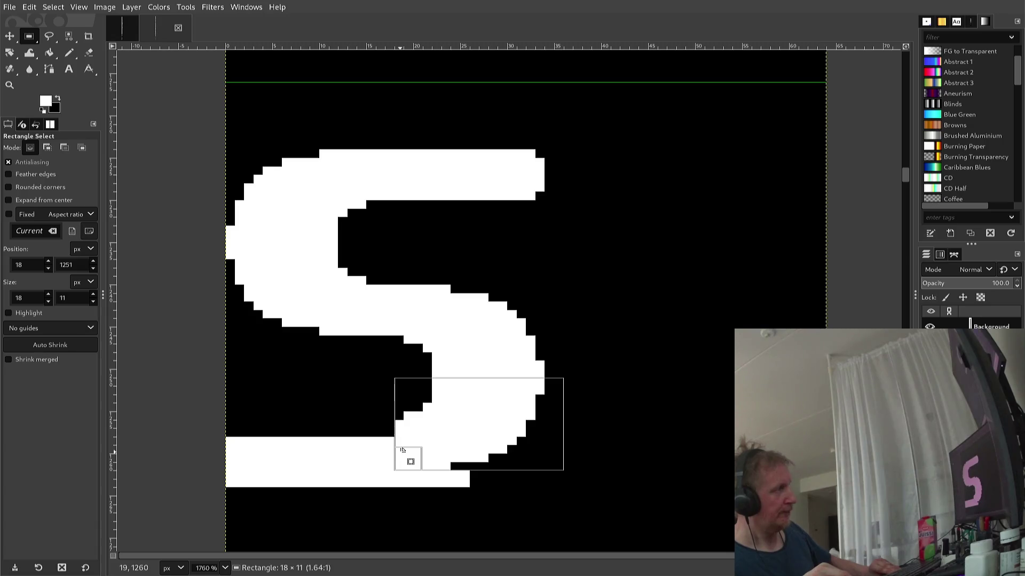
{"action": "left_click_drag", "start_coordinate": [402, 450], "coordinate": [402, 449]}
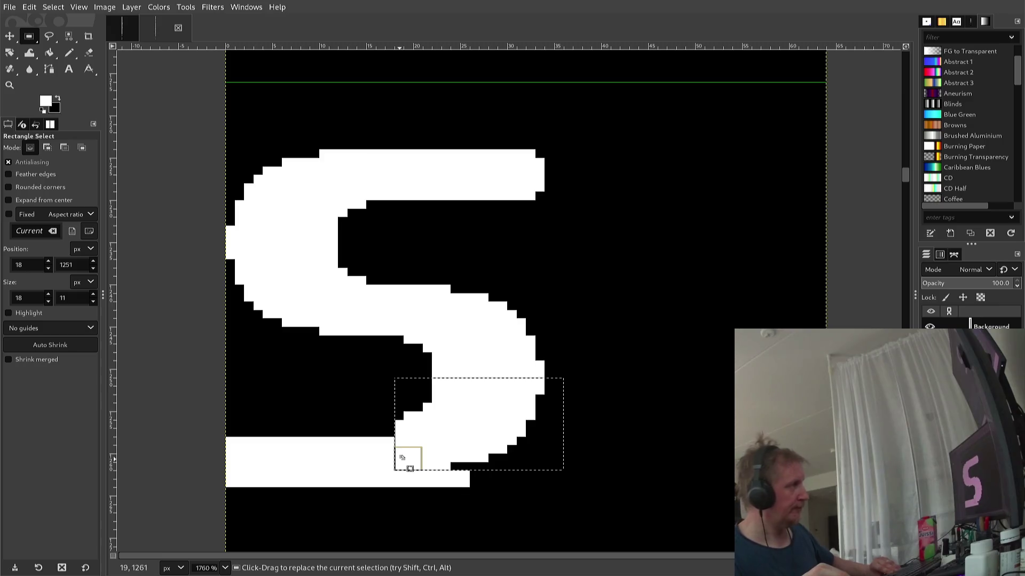
- Paste a copy of the bend, move it down and anchor it onto the bottom bar
{"action": "key", "text": "ctrl+c"}
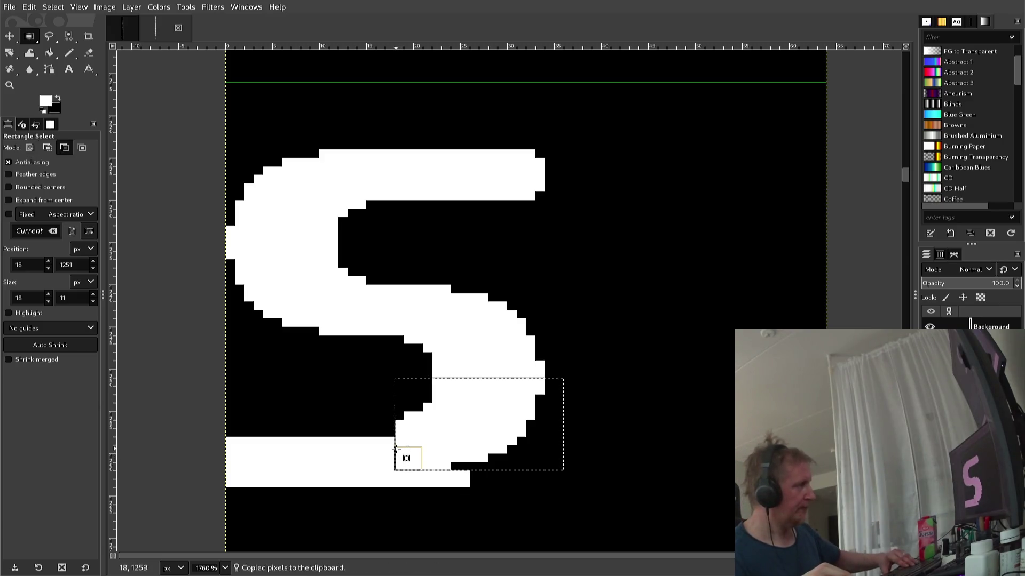
{"action": "key", "text": "ctrl+v"}
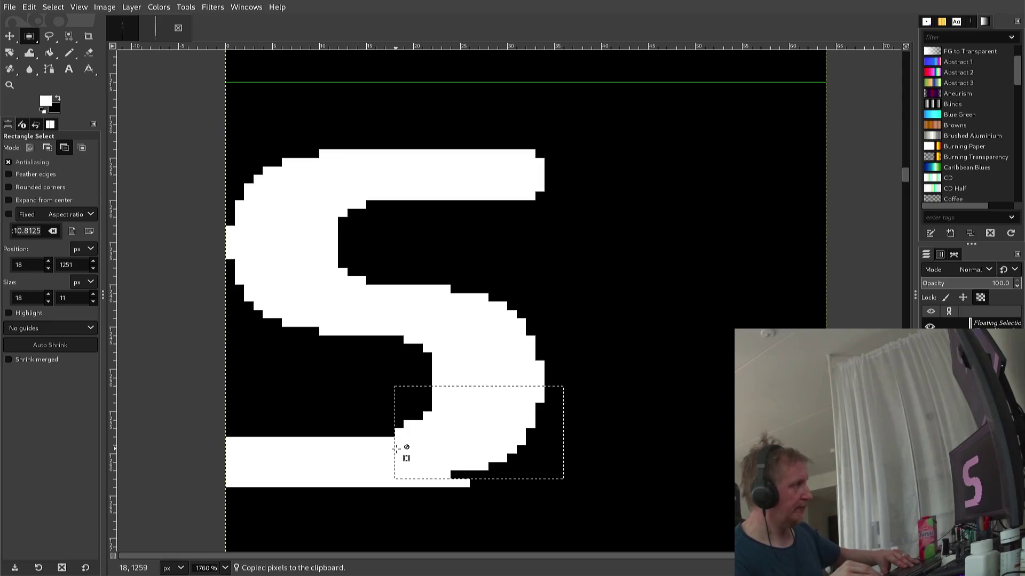
{"action": "key", "text": "ctrl"}
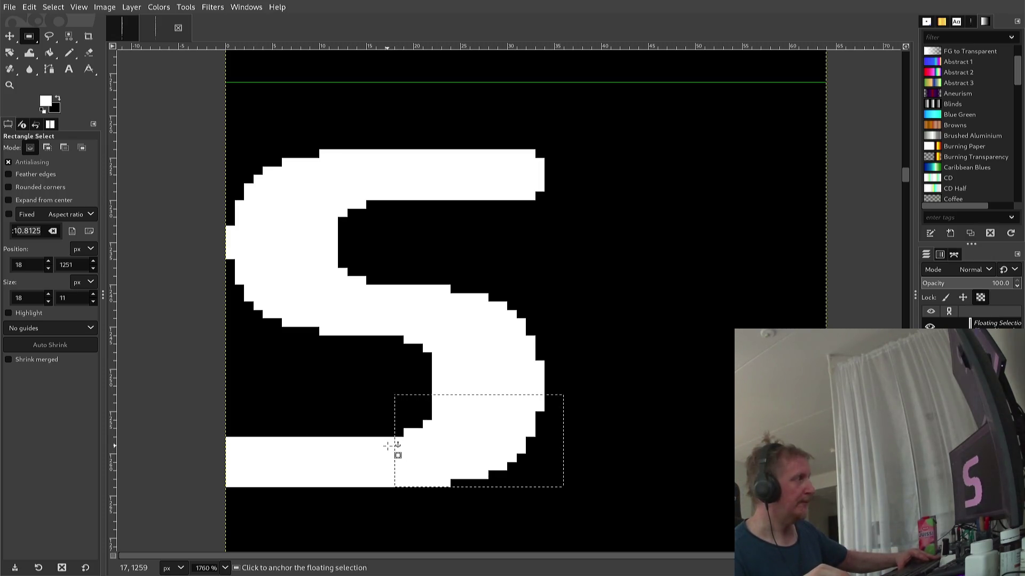
{"action": "left_click", "coordinate": [370, 432]}
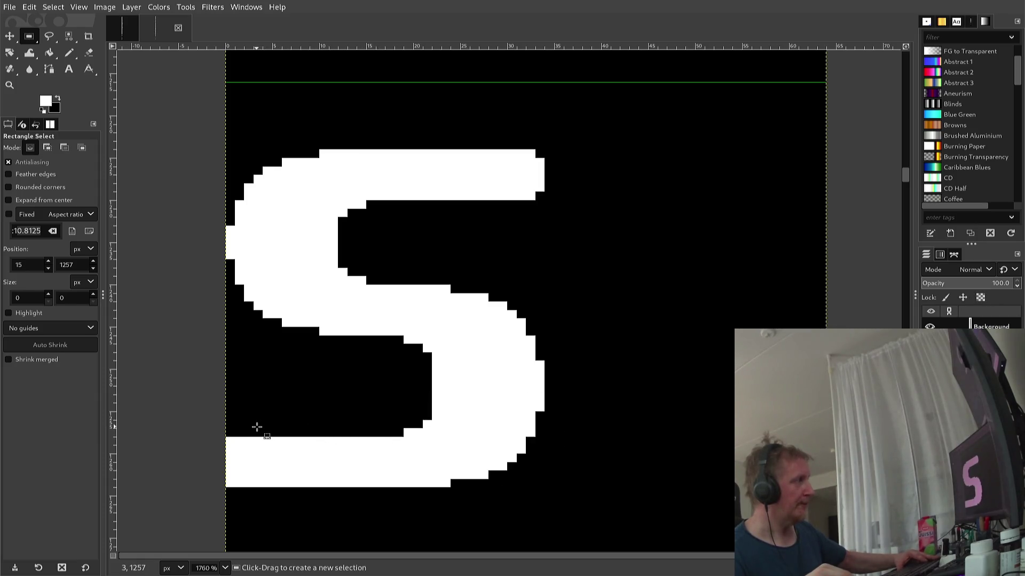
- With the Pencil in canvas-picked black, blacken the bottom bar's two left corner pixels
{"action": "key", "text": "n"}
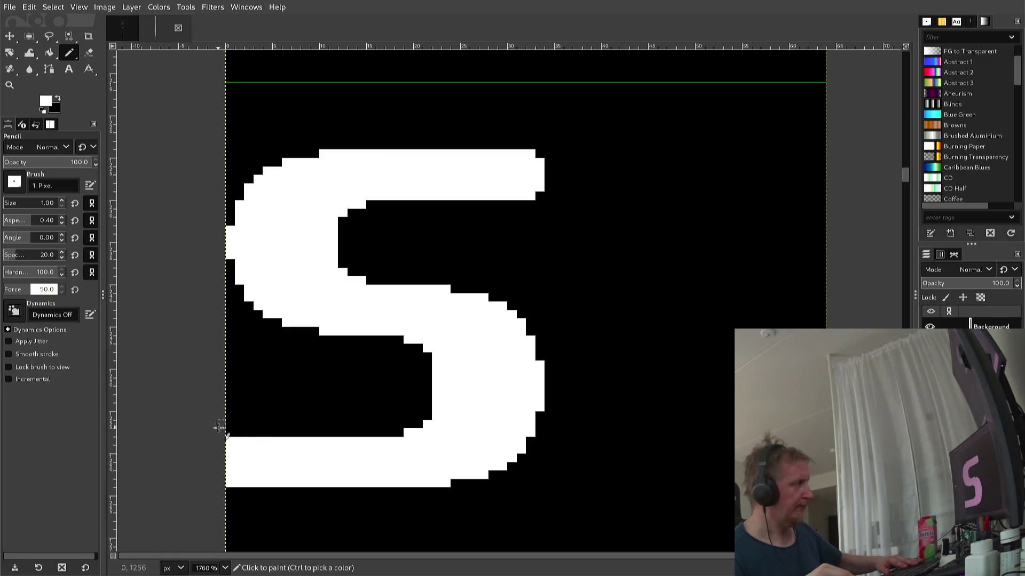
{"action": "left_click", "coordinate": [228, 432], "text": "ctrl"}
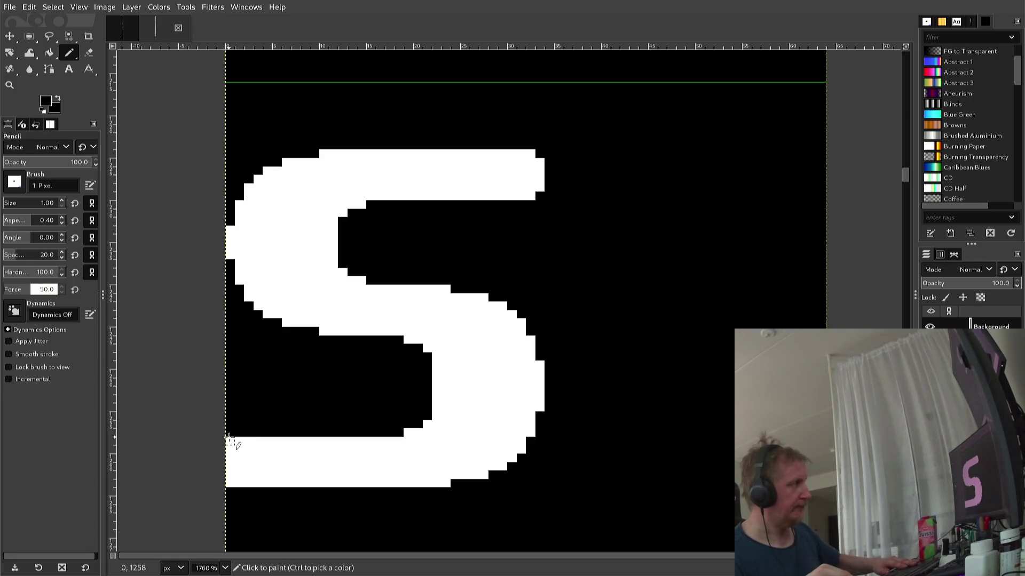
{"action": "left_click", "coordinate": [228, 441]}
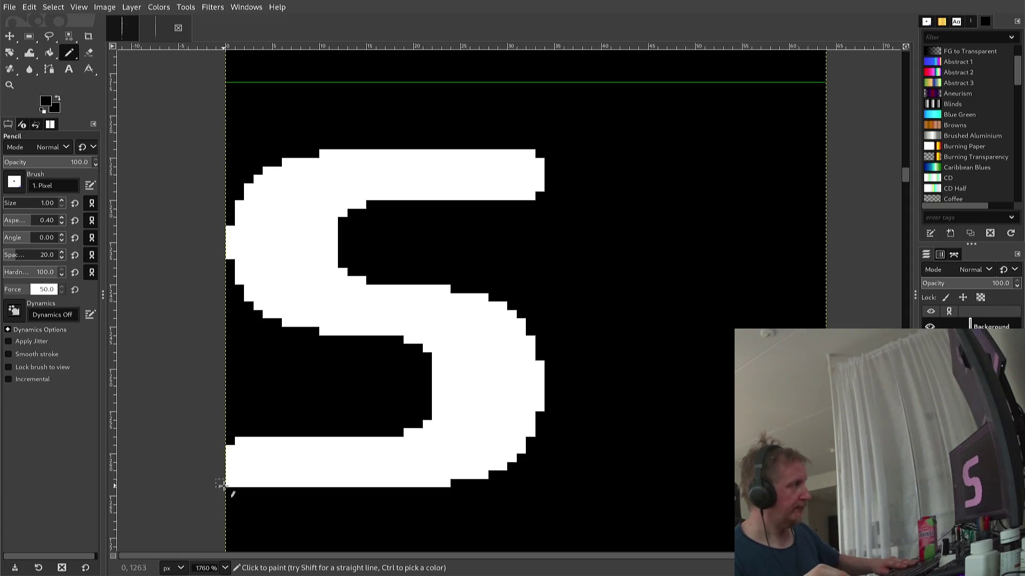
{"action": "left_click", "coordinate": [226, 483]}
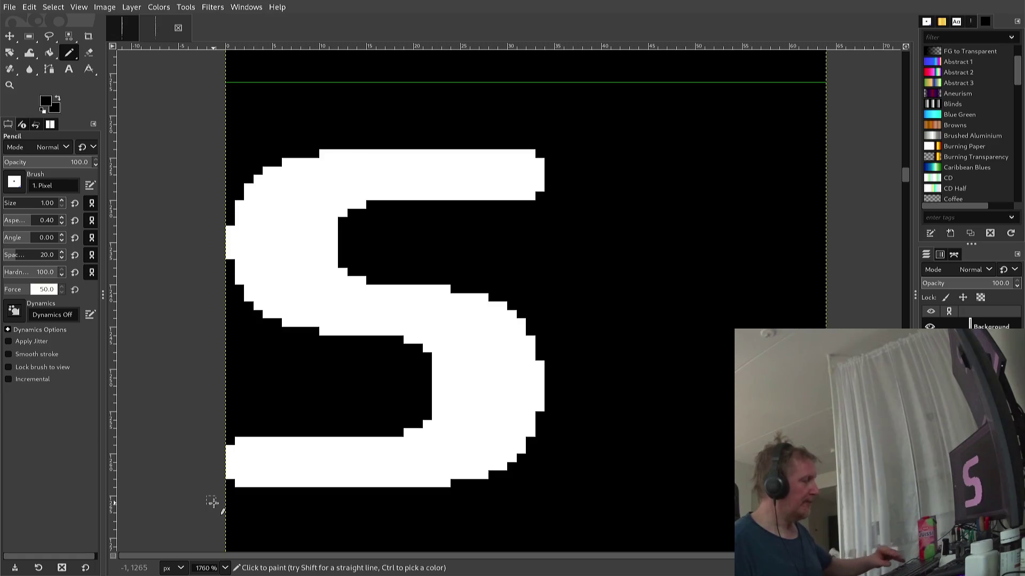
{"action": "key", "text": "ctrl"}
- Re-export the image to font2.png and bring the lowercase t glyph into view
{"action": "key", "text": "ctrl+e"}
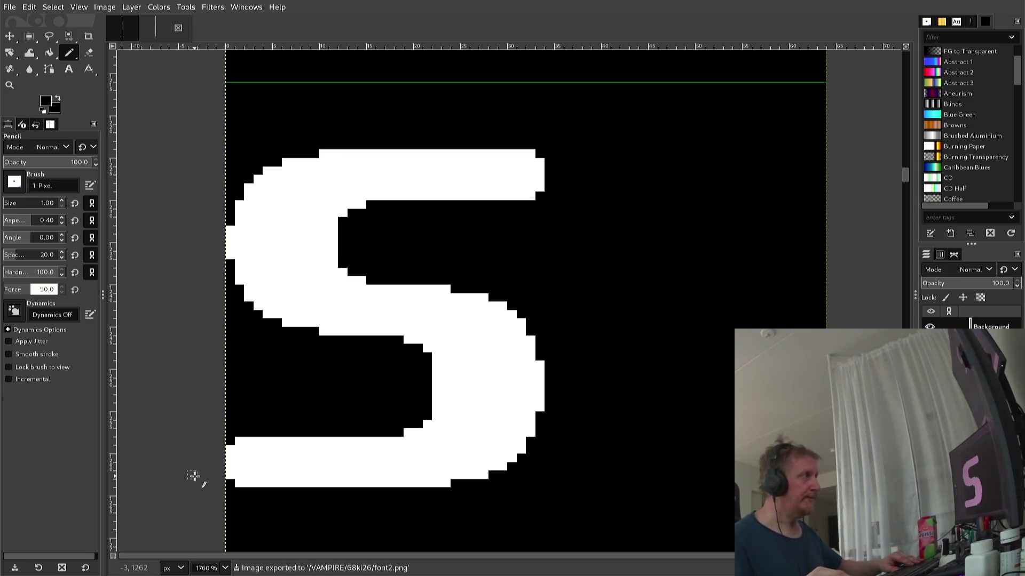
{"action": "scroll", "coordinate": [192, 478], "scroll_direction": "down", "scroll_amount": 3}
{"action": "scroll", "coordinate": [192, 481], "scroll_direction": "down", "scroll_amount": 5}
{"action": "scroll", "coordinate": [193, 483], "scroll_direction": "down", "scroll_amount": 3}
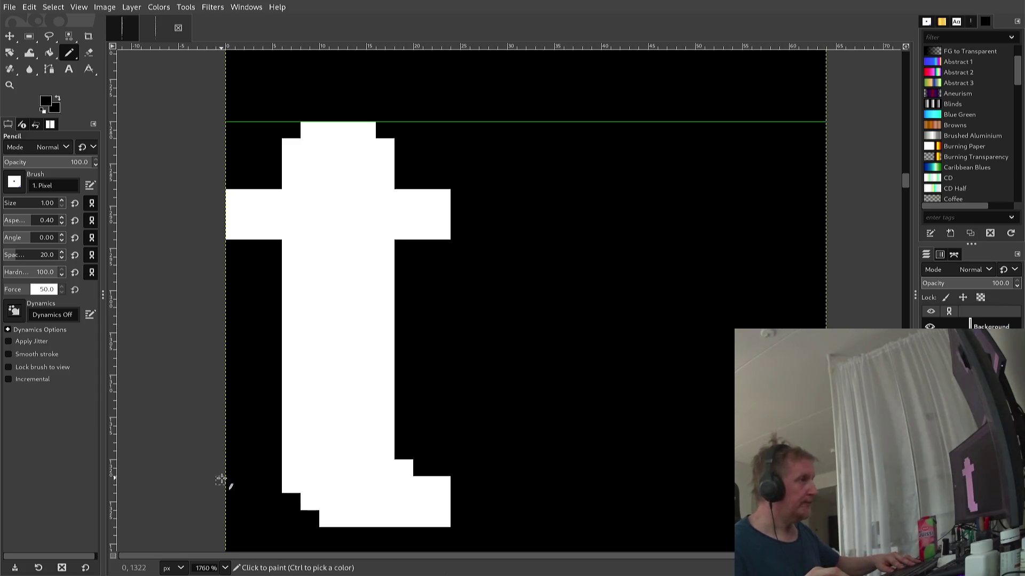
{"action": "scroll", "coordinate": [220, 480], "scroll_direction": "up", "scroll_amount": 2}
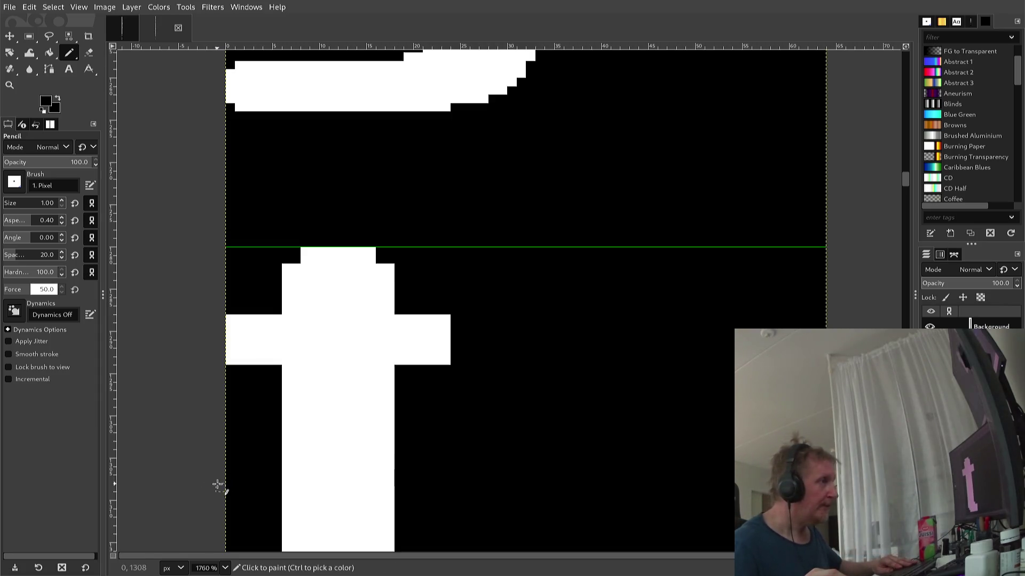
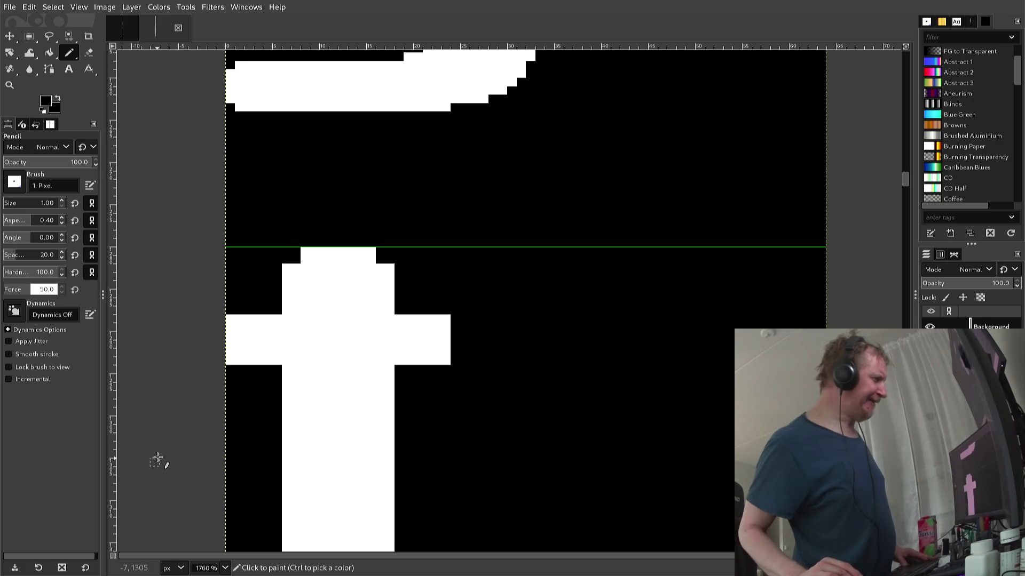
- Zoom to 100% and scroll along the strip to review capitals D through S
{"action": "key", "text": "1"}
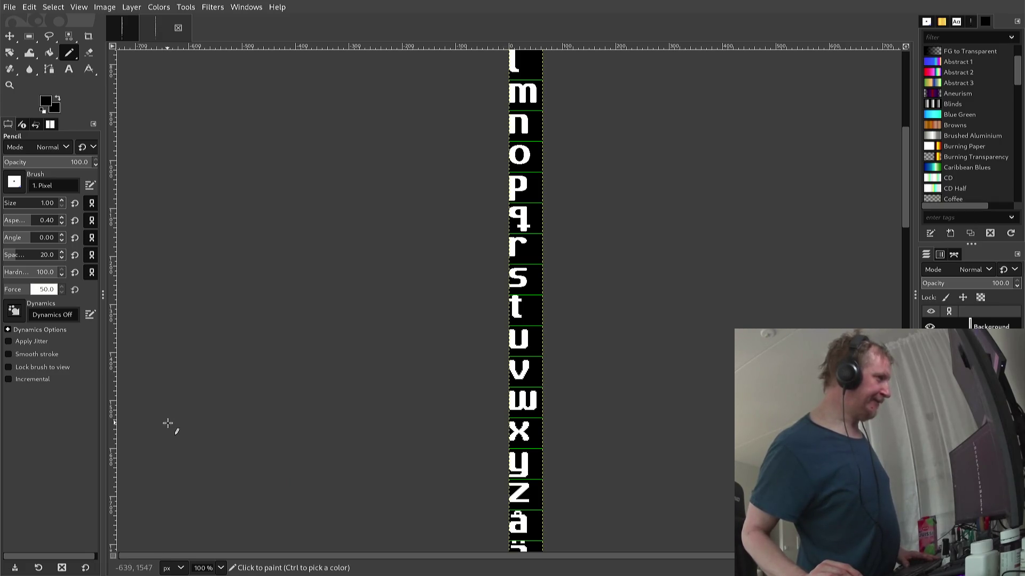
{"action": "scroll", "coordinate": [170, 430], "scroll_direction": "down", "scroll_amount": 3}
{"action": "scroll", "coordinate": [171, 439], "scroll_direction": "up", "scroll_amount": 3}
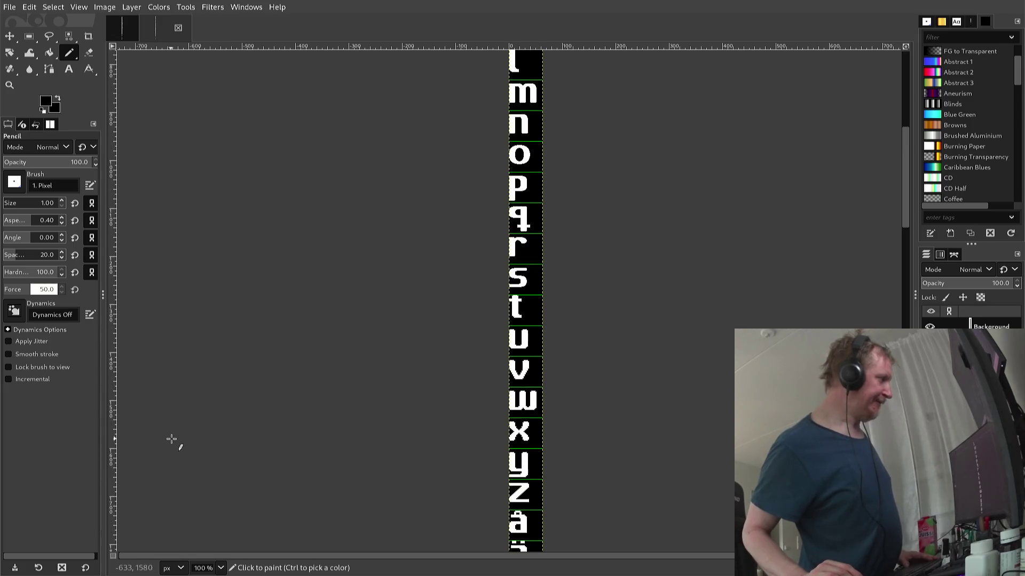
{"action": "scroll", "coordinate": [172, 439], "scroll_direction": "up", "scroll_amount": 5}
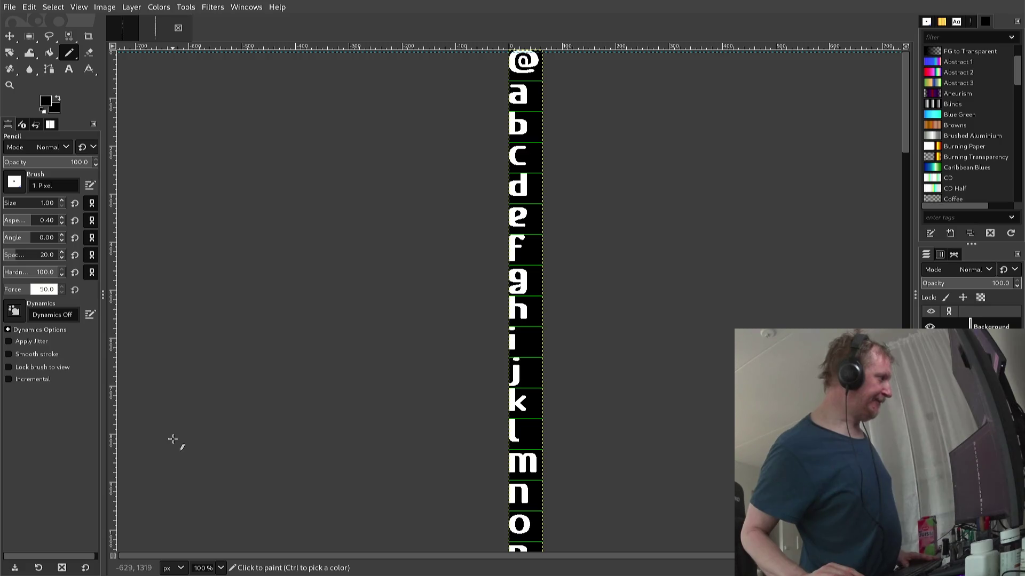
{"action": "scroll", "coordinate": [173, 439], "scroll_direction": "down", "scroll_amount": 3}
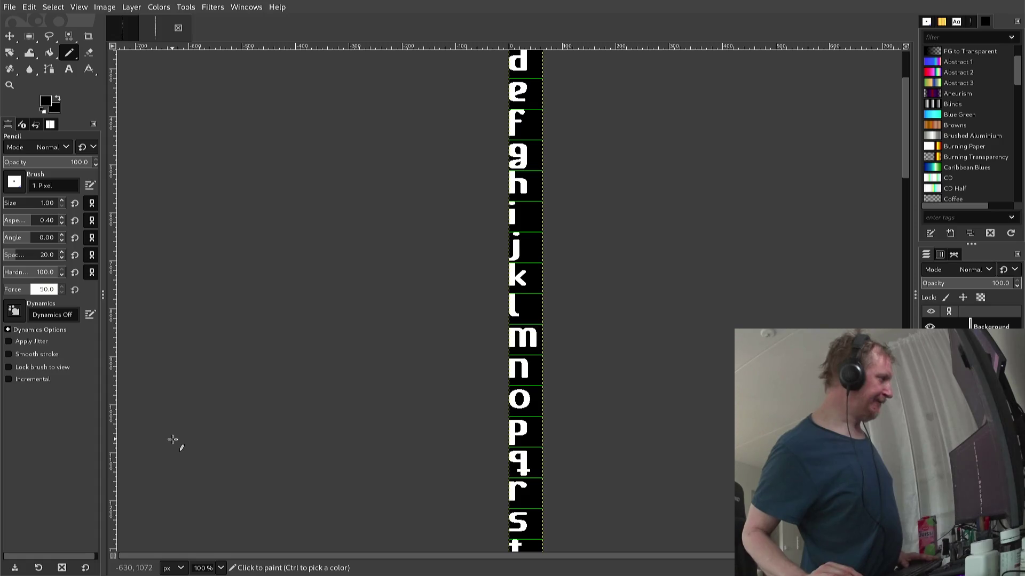
{"action": "scroll", "coordinate": [167, 444], "scroll_direction": "down", "scroll_amount": 3}
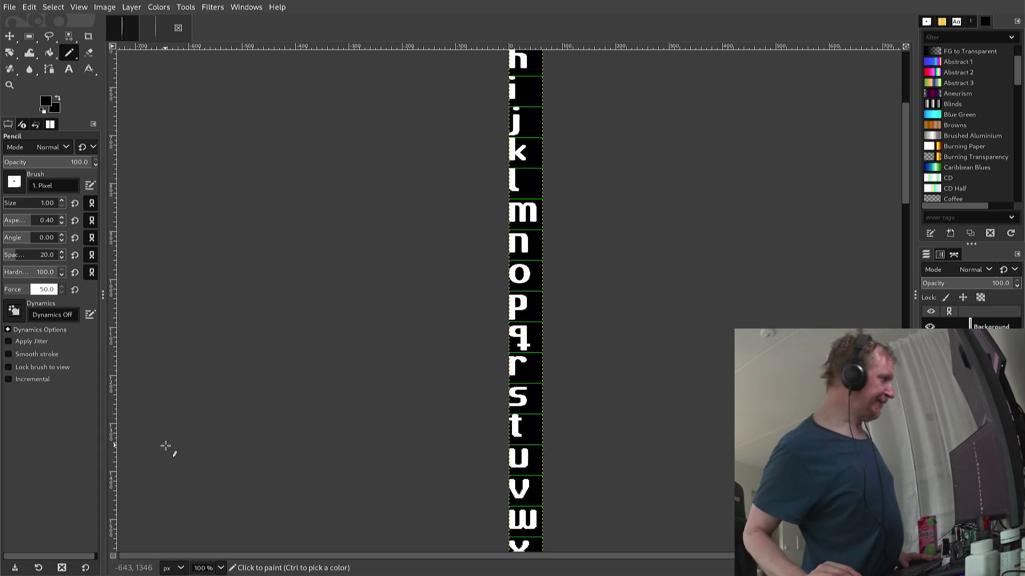
{"action": "scroll", "coordinate": [165, 446], "scroll_direction": "down", "scroll_amount": 3}
{"action": "scroll", "coordinate": [166, 446], "scroll_direction": "down", "scroll_amount": 3}
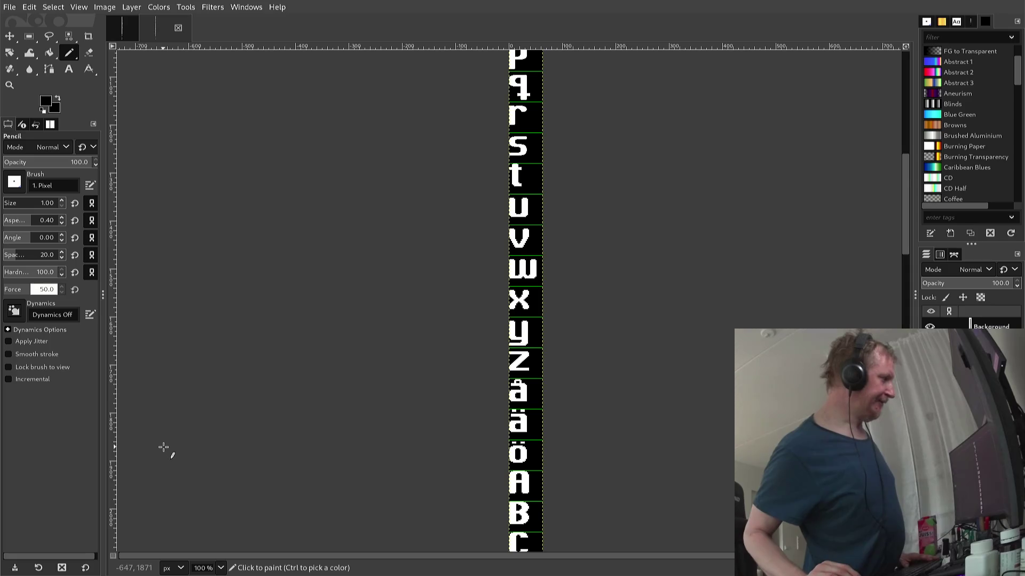
{"action": "scroll", "coordinate": [164, 447], "scroll_direction": "down", "scroll_amount": 3}
{"action": "scroll", "coordinate": [163, 448], "scroll_direction": "down", "scroll_amount": 3}
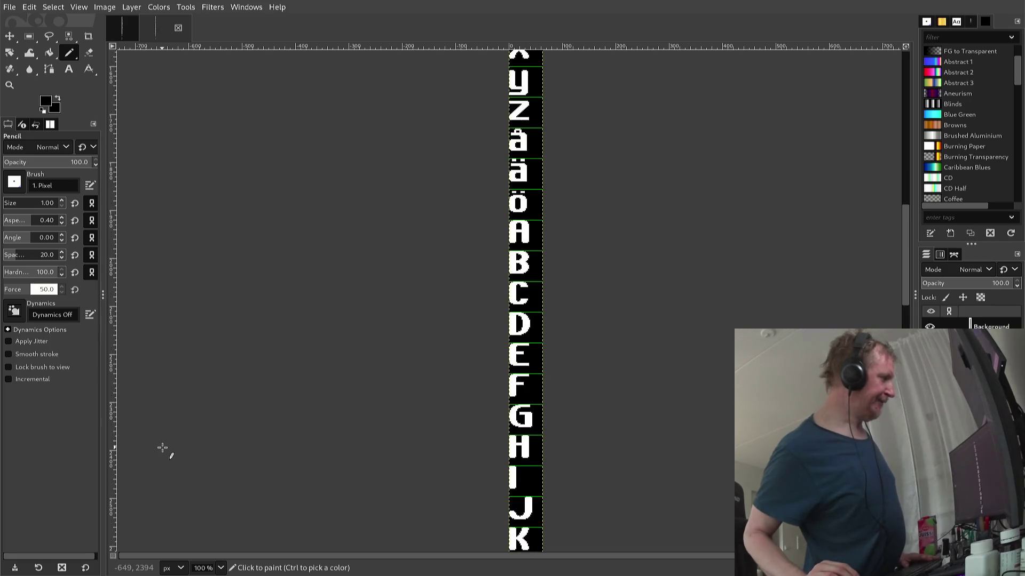
{"action": "scroll", "coordinate": [163, 448], "scroll_direction": "up", "scroll_amount": 3}
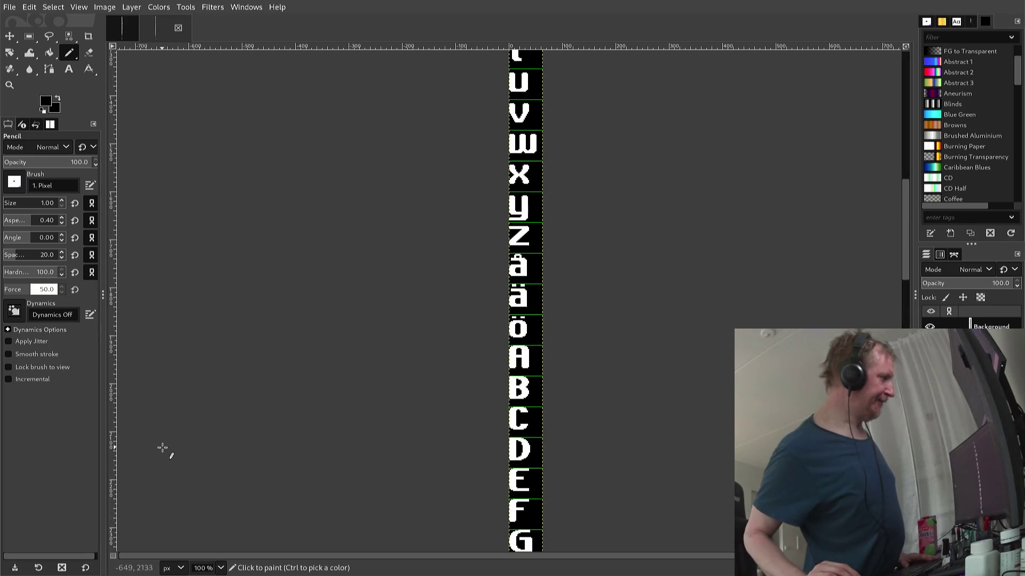
{"action": "scroll", "coordinate": [162, 448], "scroll_direction": "down", "scroll_amount": 3}
{"action": "scroll", "coordinate": [161, 447], "scroll_direction": "down", "scroll_amount": 3}
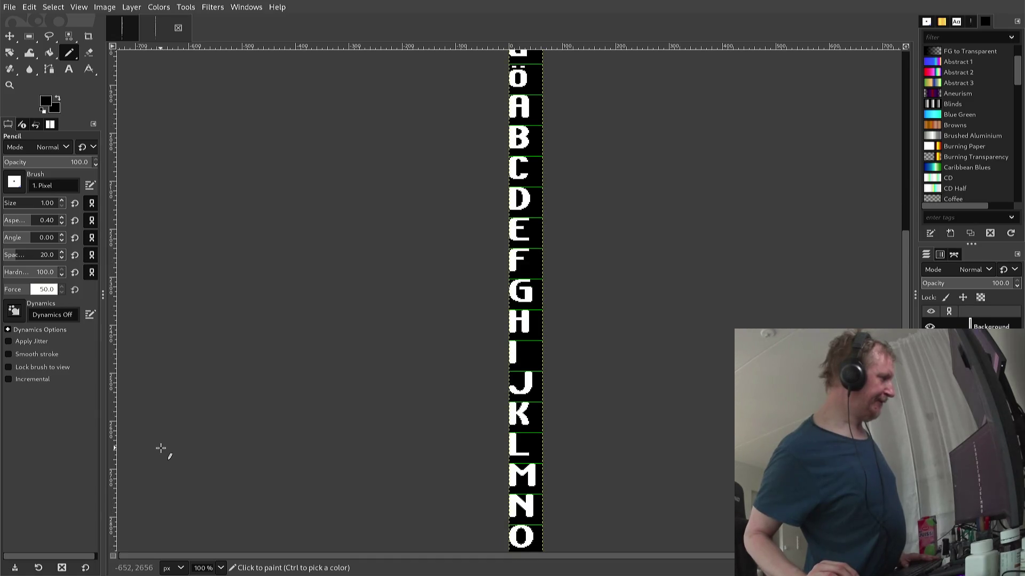
{"action": "scroll", "coordinate": [160, 449], "scroll_direction": "up", "scroll_amount": 3}
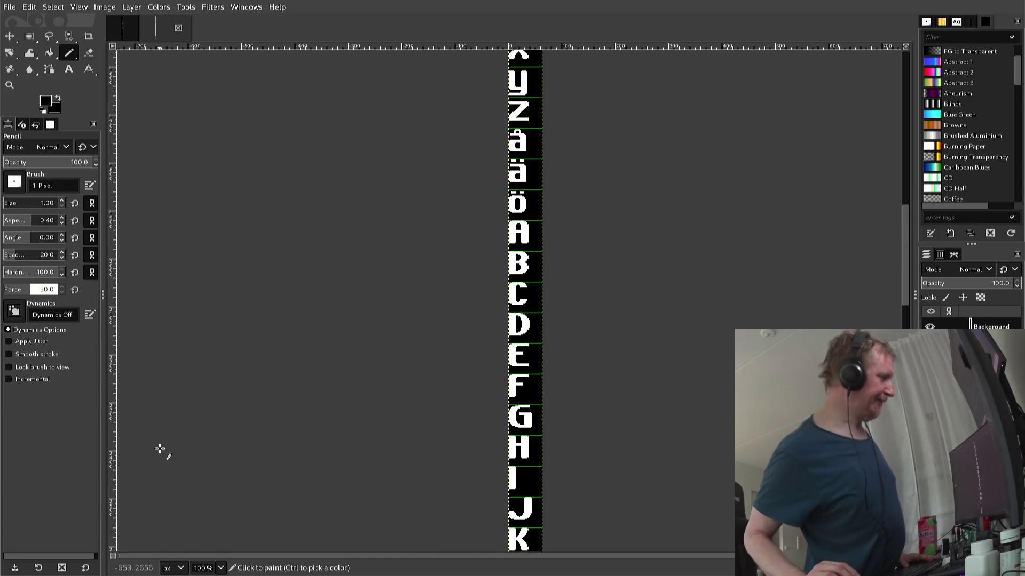
{"action": "scroll", "coordinate": [160, 449], "scroll_direction": "down", "scroll_amount": 3}
{"action": "scroll", "coordinate": [160, 449], "scroll_direction": "down", "scroll_amount": 3}
{"action": "scroll", "coordinate": [160, 449], "scroll_direction": "up", "scroll_amount": 3}
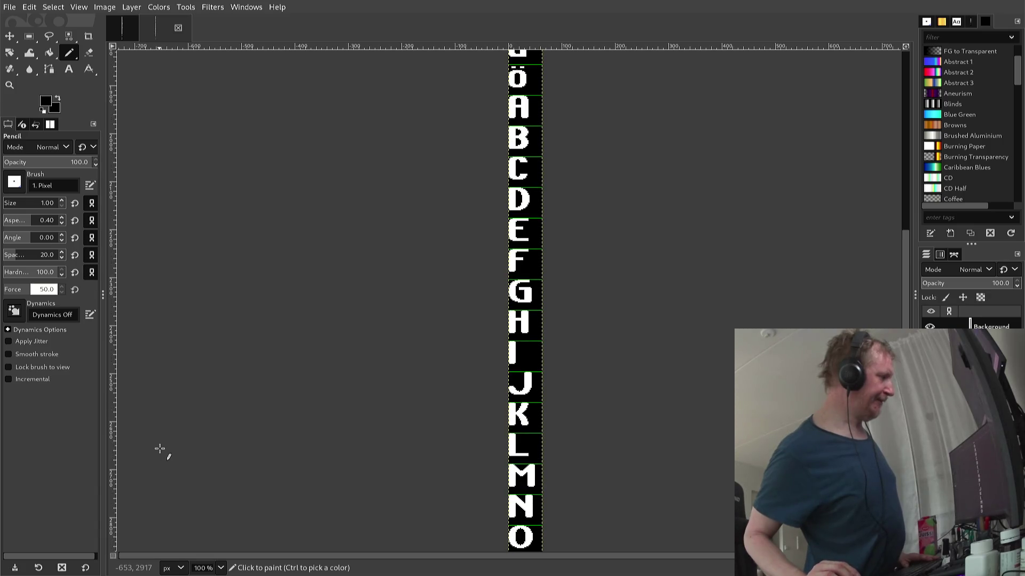
{"action": "scroll", "coordinate": [160, 449], "scroll_direction": "down", "scroll_amount": 3}
{"action": "scroll", "coordinate": [160, 449], "scroll_direction": "down", "scroll_amount": 3}
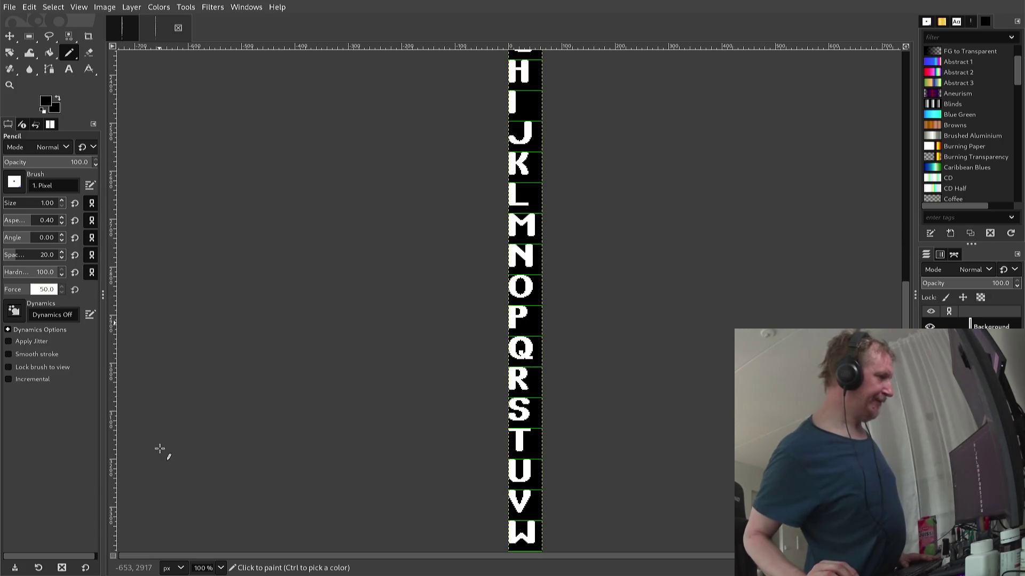
{"action": "scroll", "coordinate": [160, 450], "scroll_direction": "up", "scroll_amount": 3}
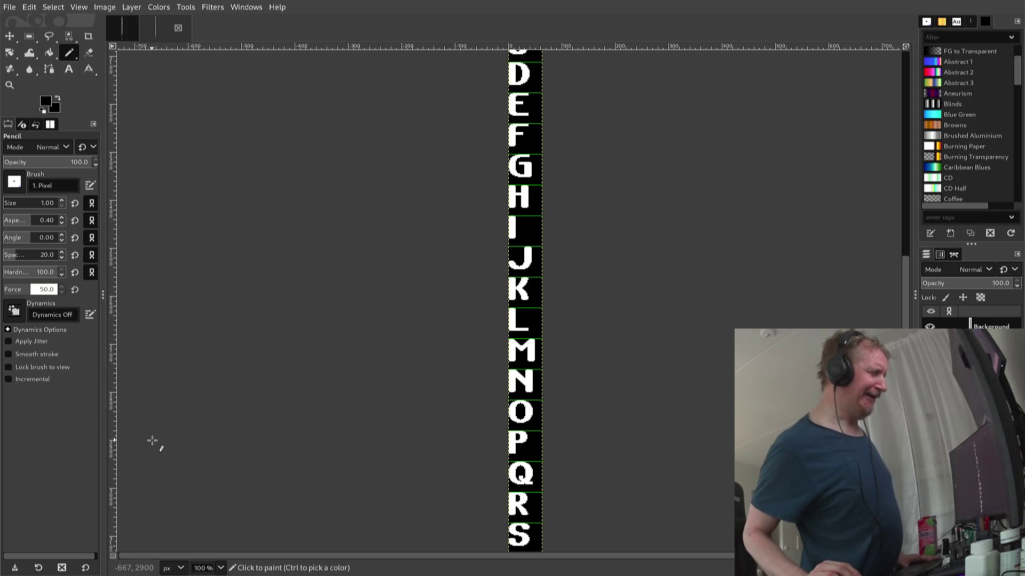
- Scroll back to the lowercase letters and enlarge the view around p through y
{"action": "scroll", "coordinate": [152, 441], "scroll_direction": "up", "scroll_amount": 2}
{"action": "scroll", "coordinate": [152, 441], "scroll_direction": "up", "scroll_amount": 2}
{"action": "scroll", "coordinate": [153, 440], "scroll_direction": "up", "scroll_amount": 6}
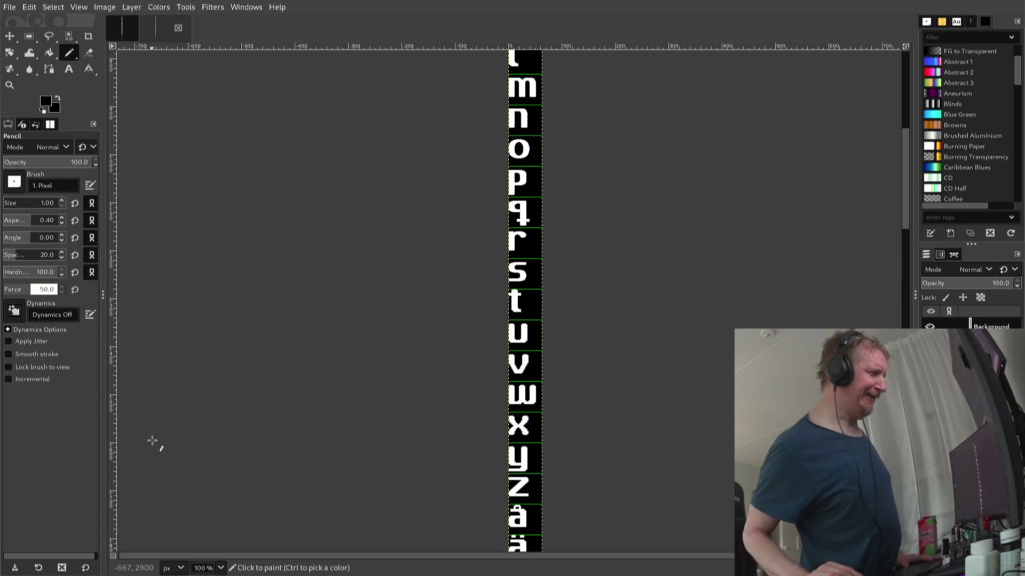
{"action": "scroll", "coordinate": [152, 441], "scroll_direction": "up", "scroll_amount": 4}
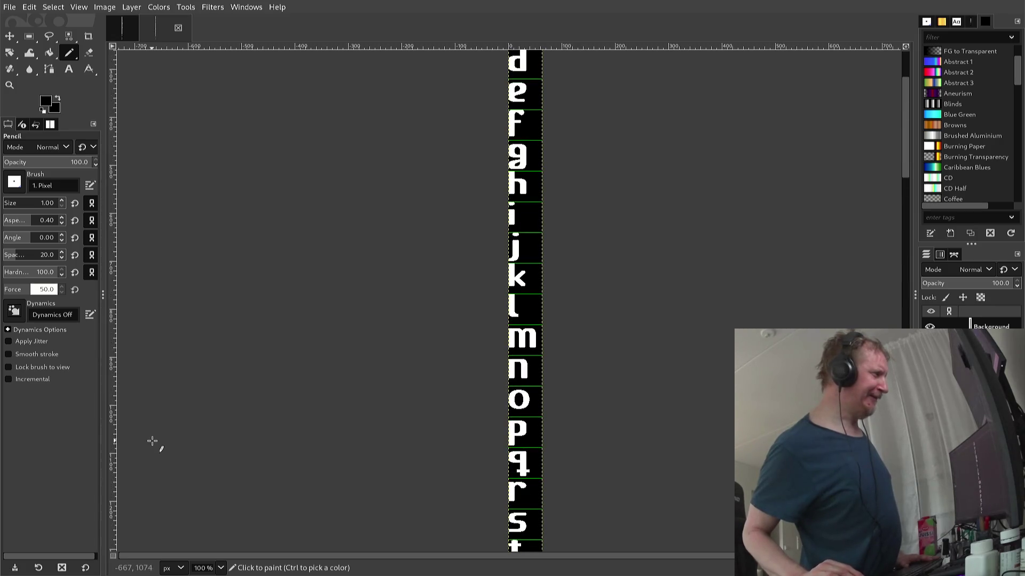
{"action": "scroll", "coordinate": [152, 441], "scroll_direction": "up", "scroll_amount": 2}
{"action": "scroll", "coordinate": [152, 441], "scroll_direction": "down", "scroll_amount": 2}
{"action": "scroll", "coordinate": [152, 441], "scroll_direction": "down", "scroll_amount": 2}
{"action": "scroll", "coordinate": [152, 440], "scroll_direction": "down", "scroll_amount": 2}
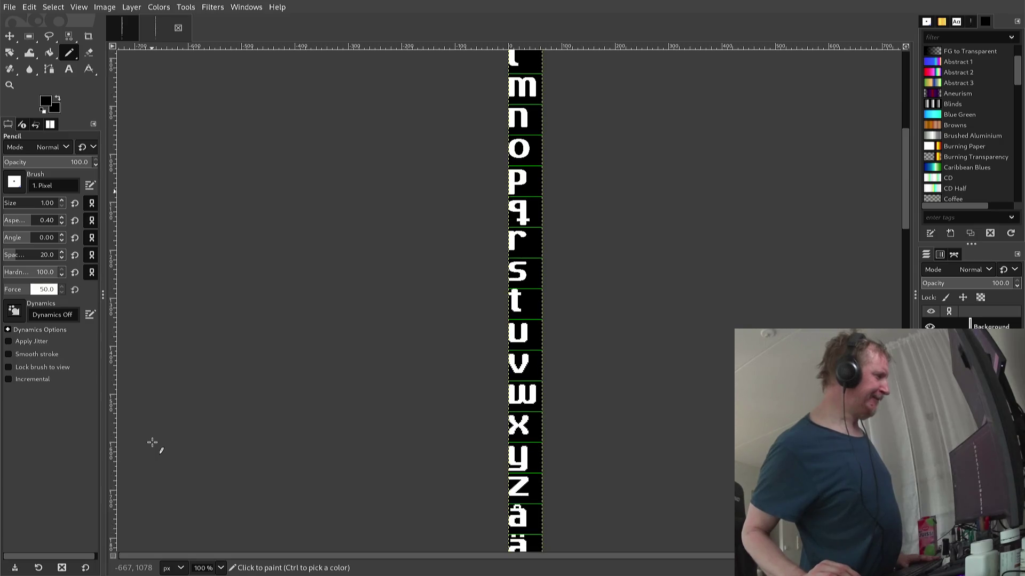
{"action": "scroll", "coordinate": [194, 394], "scroll_direction": "down", "scroll_amount": 2}
{"action": "scroll", "coordinate": [187, 342], "scroll_direction": "down", "scroll_amount": 5}
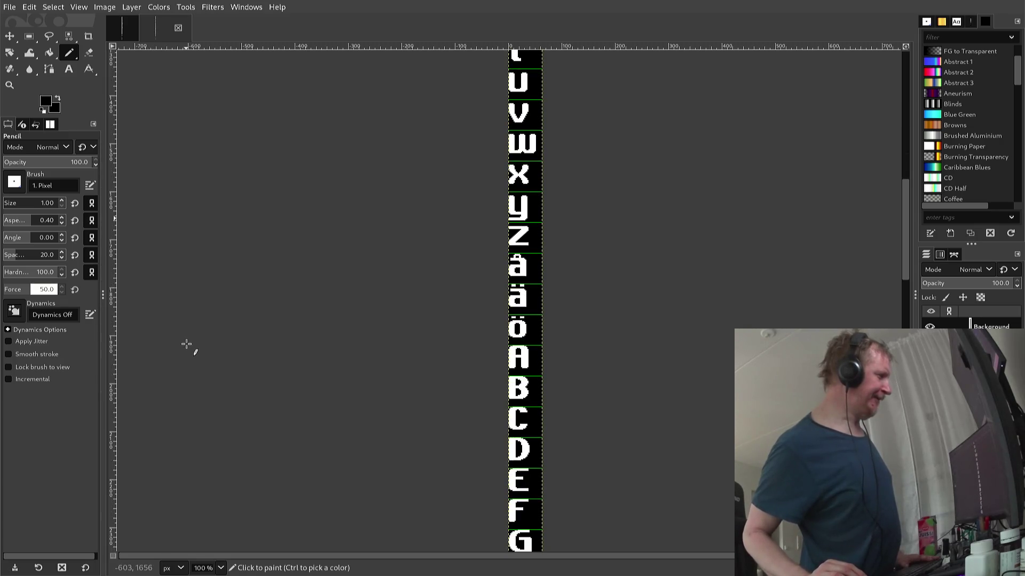
{"action": "scroll", "coordinate": [187, 344], "scroll_direction": "up", "scroll_amount": 5}
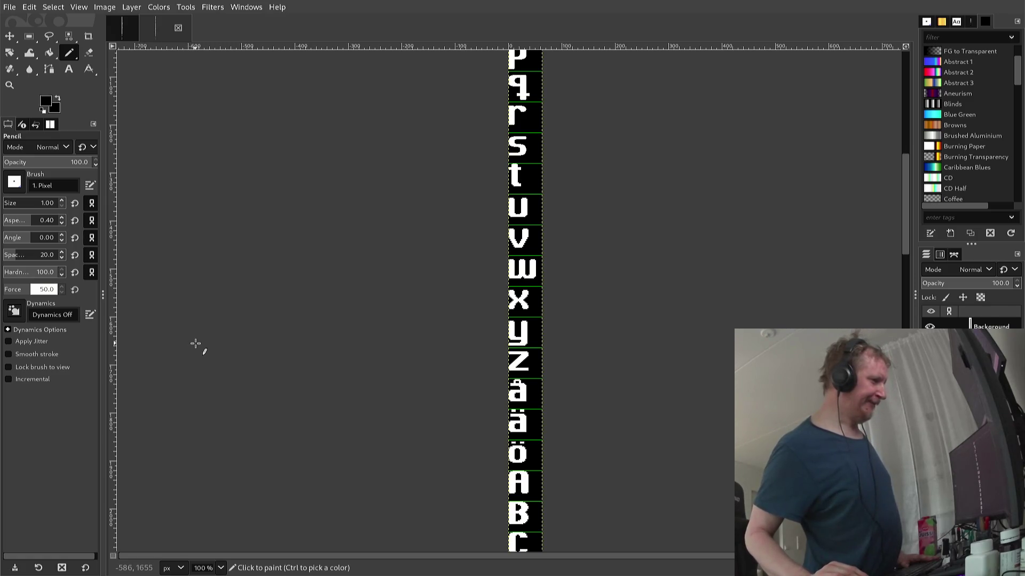
{"action": "scroll", "coordinate": [184, 346], "scroll_direction": "up", "scroll_amount": 5}
{"action": "scroll", "coordinate": [175, 348], "scroll_direction": "up", "scroll_amount": 1, "text": "ctrl"}
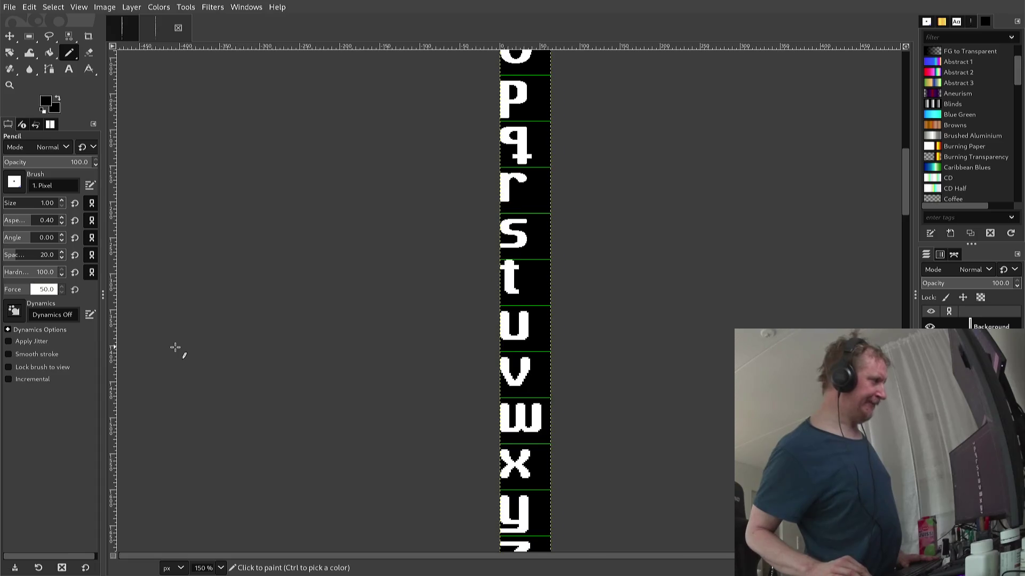
- Zoom to 1100% on the lowercase t and sample its white as foreground colour
{"action": "scroll", "coordinate": [175, 347], "scroll_direction": "up", "scroll_amount": 2, "text": "ctrl"}
{"action": "scroll", "coordinate": [175, 347], "scroll_direction": "up", "scroll_amount": 1, "text": "ctrl"}
{"action": "scroll", "coordinate": [175, 347], "scroll_direction": "up", "scroll_amount": 1, "text": "ctrl"}
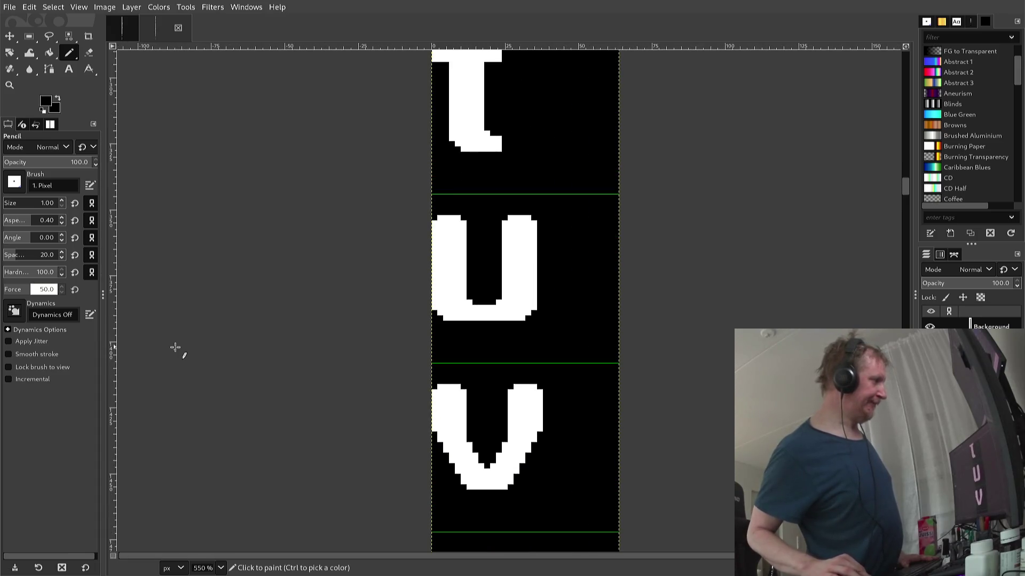
{"action": "scroll", "coordinate": [175, 348], "scroll_direction": "up", "scroll_amount": 3}
{"action": "scroll", "coordinate": [175, 347], "scroll_direction": "up", "scroll_amount": 1, "text": "ctrl"}
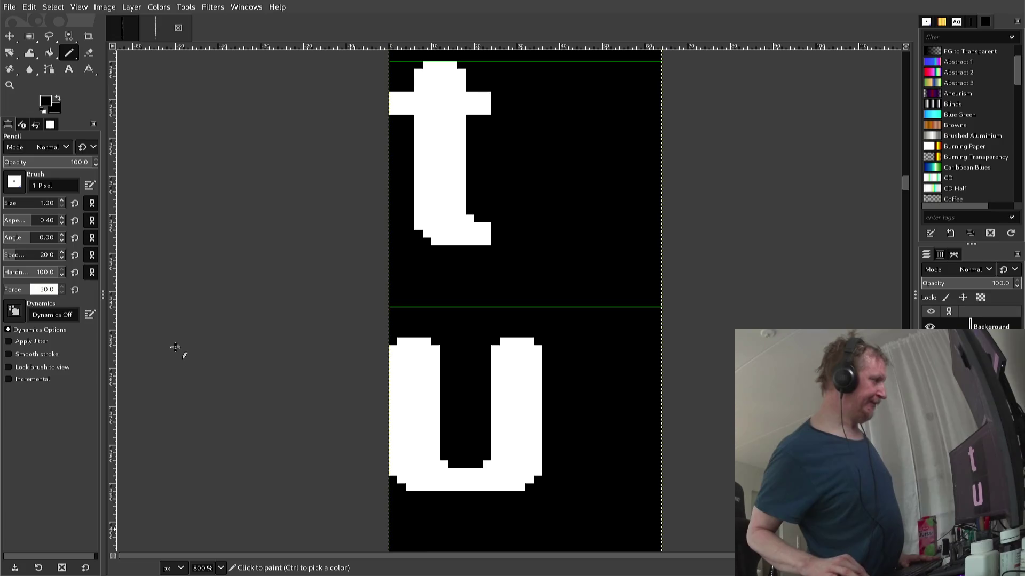
{"action": "scroll", "coordinate": [175, 347], "scroll_direction": "up", "scroll_amount": 2}
{"action": "scroll", "coordinate": [175, 347], "scroll_direction": "up", "scroll_amount": 1, "text": "ctrl"}
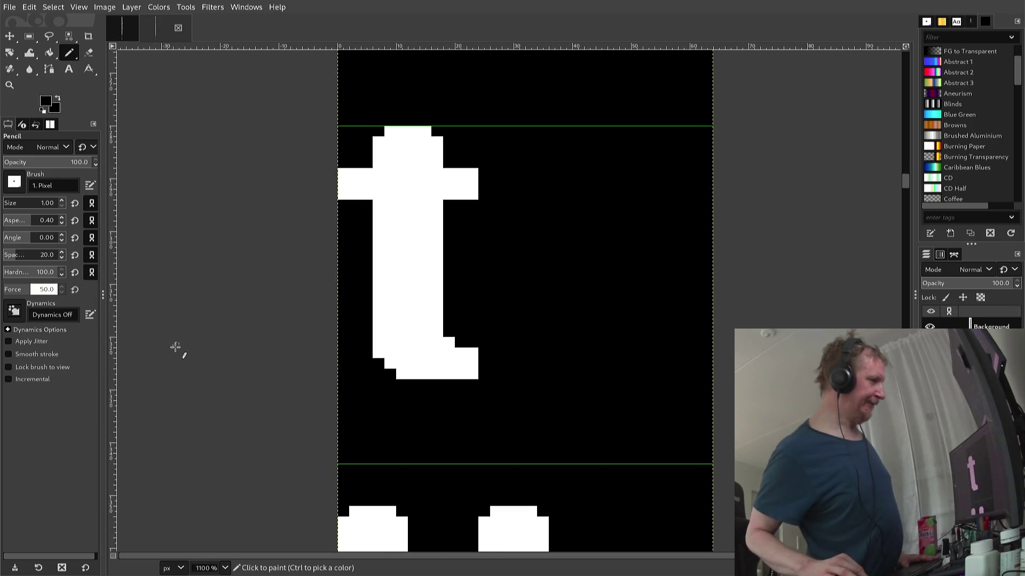
{"action": "scroll", "coordinate": [175, 348], "scroll_direction": "up", "scroll_amount": 2}
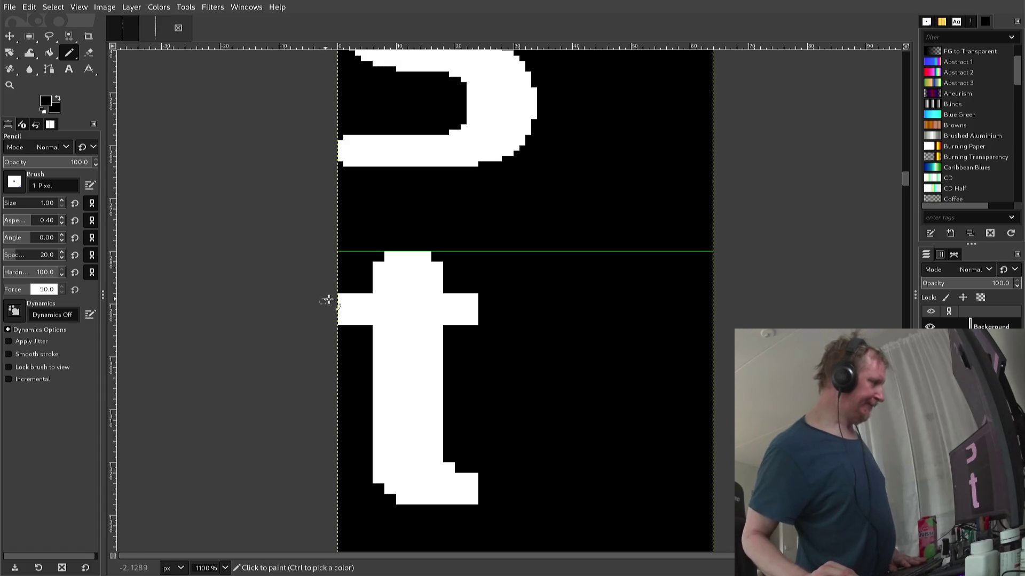
{"action": "left_click", "coordinate": [375, 267], "text": "ctrl"}
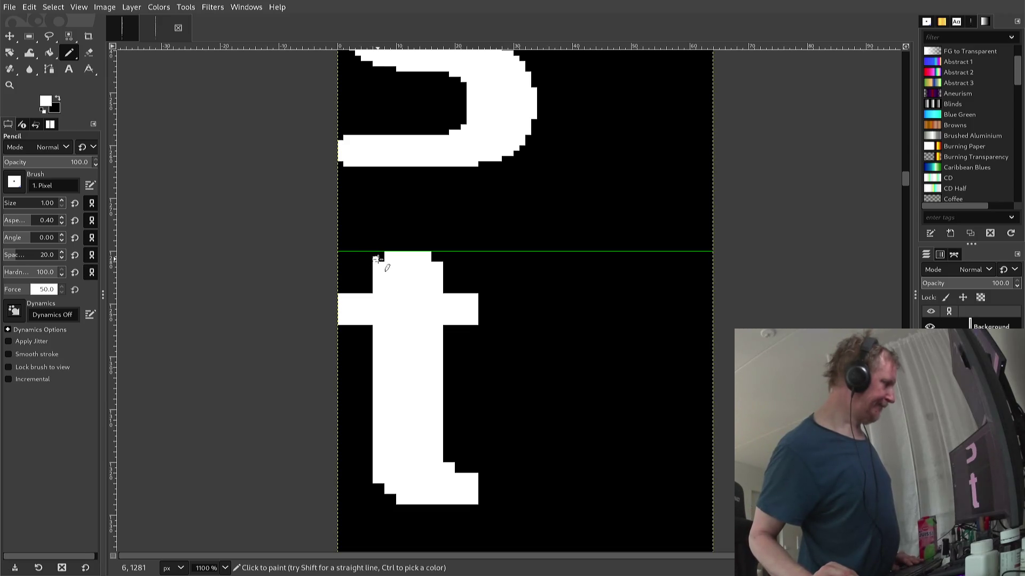
- Add white pixels atop the t's stem and build a stair-stepped tail curving upward
{"action": "left_click", "coordinate": [381, 254]}
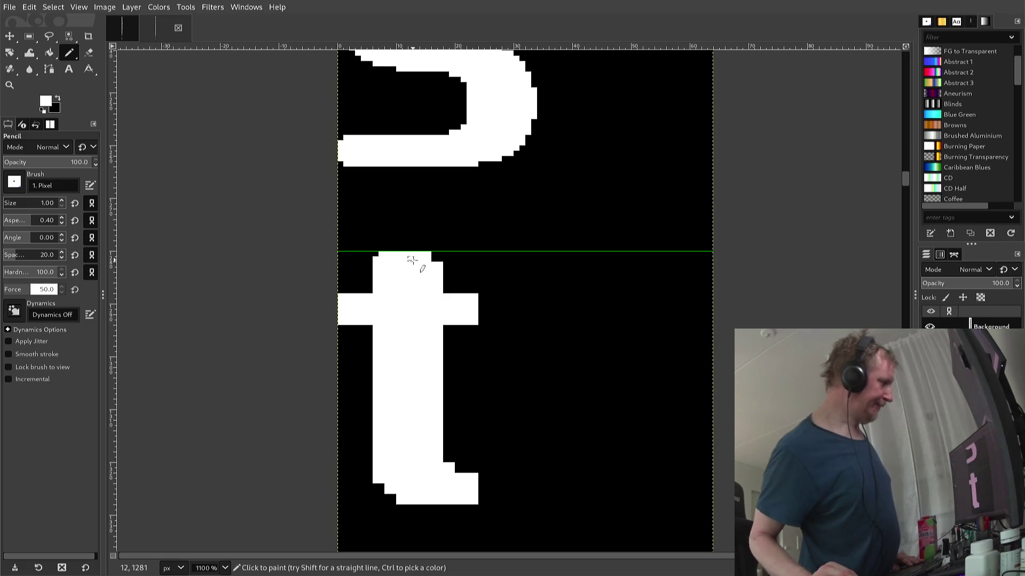
{"action": "left_click", "coordinate": [434, 254]}
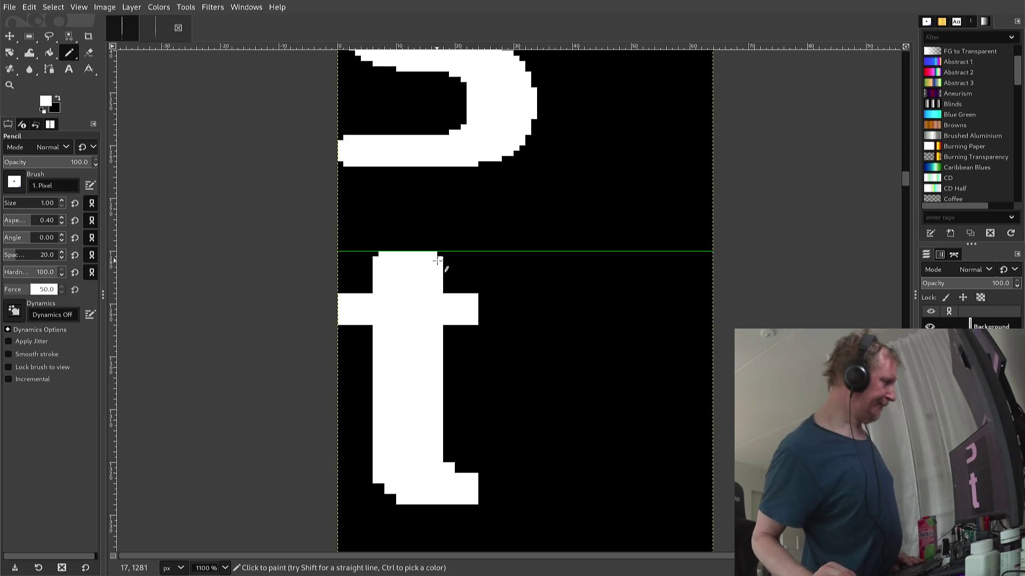
{"action": "scroll", "coordinate": [425, 277], "scroll_direction": "down", "scroll_amount": 2}
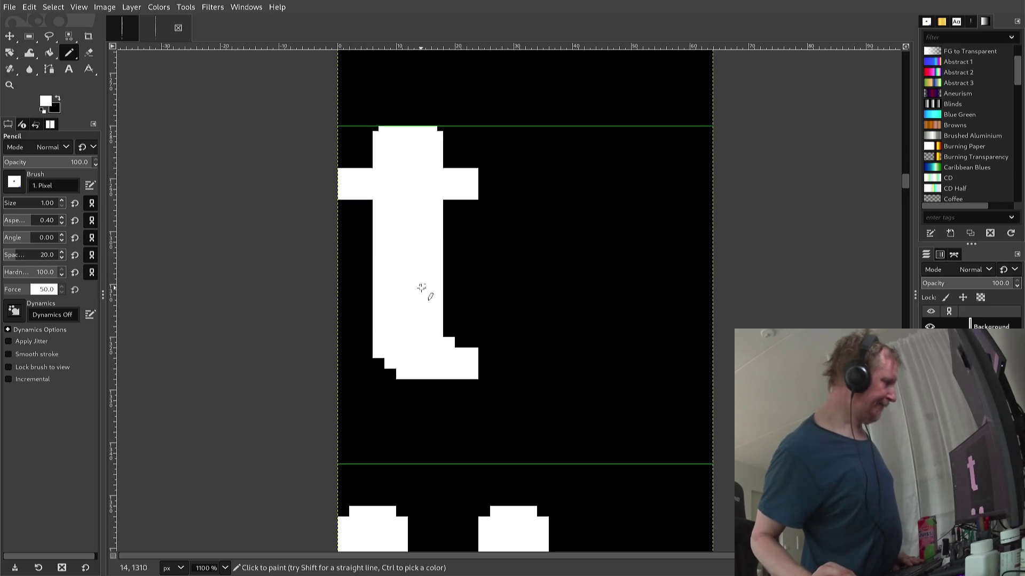
{"action": "left_click", "coordinate": [444, 329]}
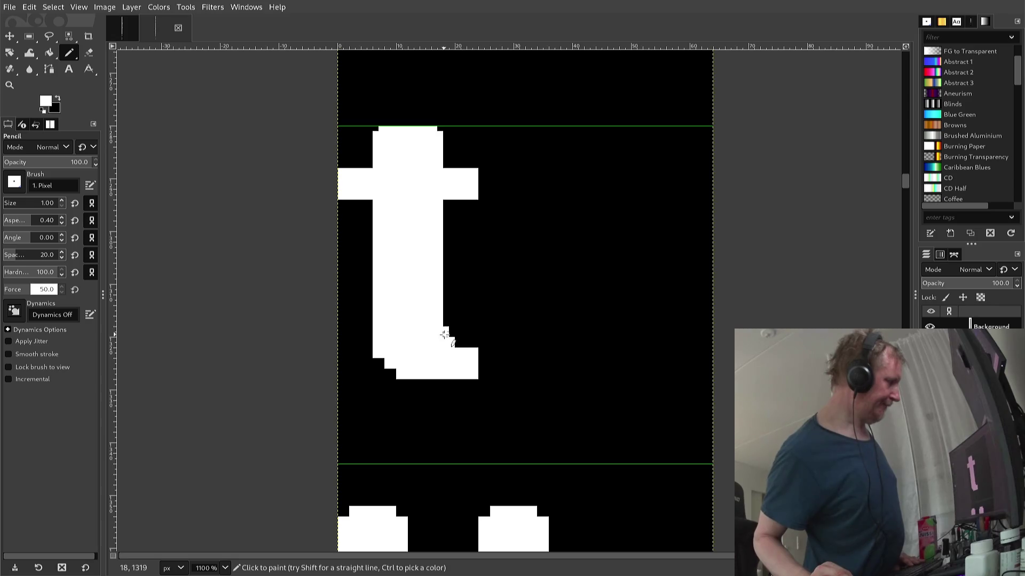
{"action": "left_click", "coordinate": [450, 345]}
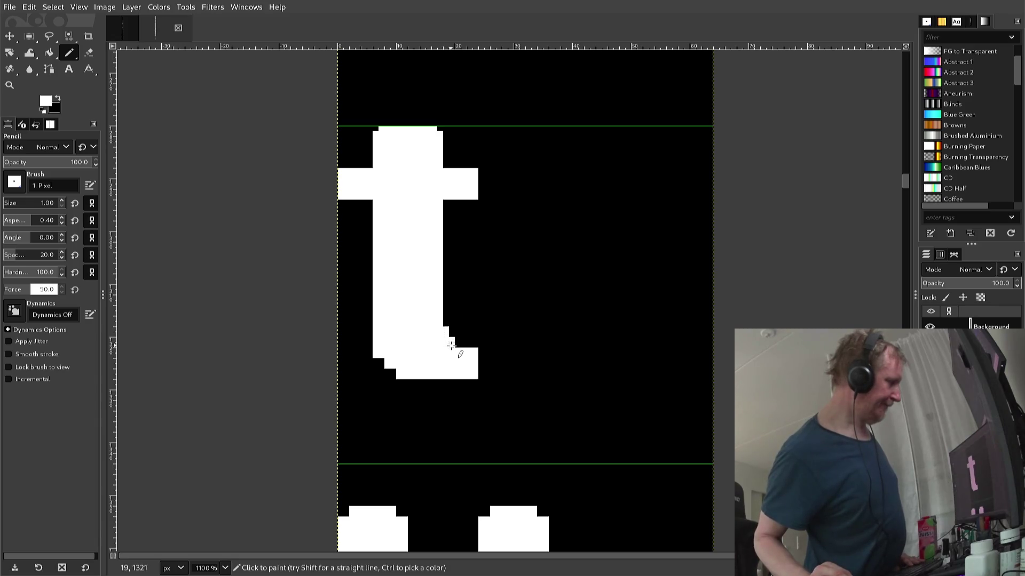
{"action": "left_click", "coordinate": [459, 344]}
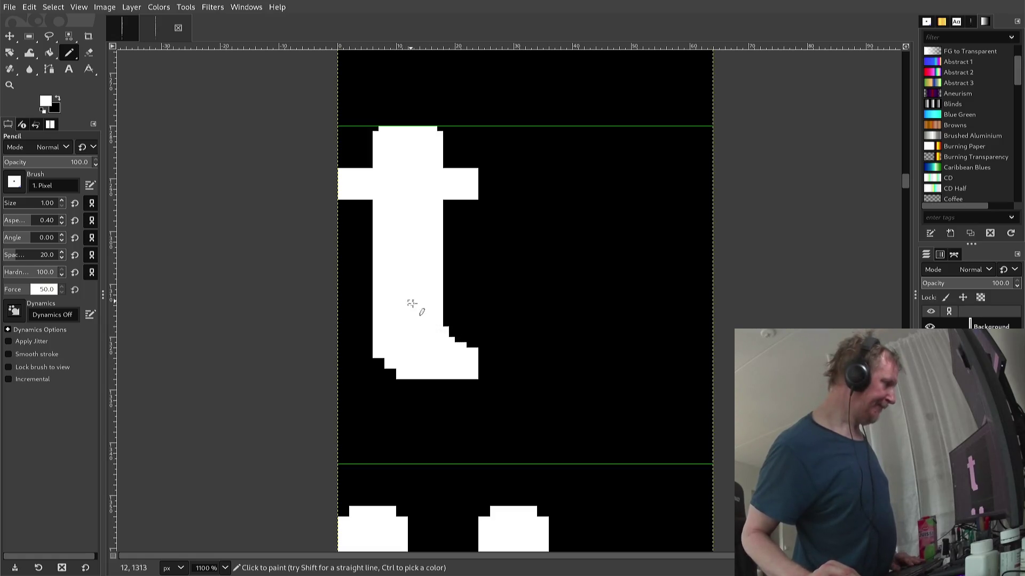
{"action": "left_click_drag", "start_coordinate": [445, 330], "coordinate": [479, 348]}
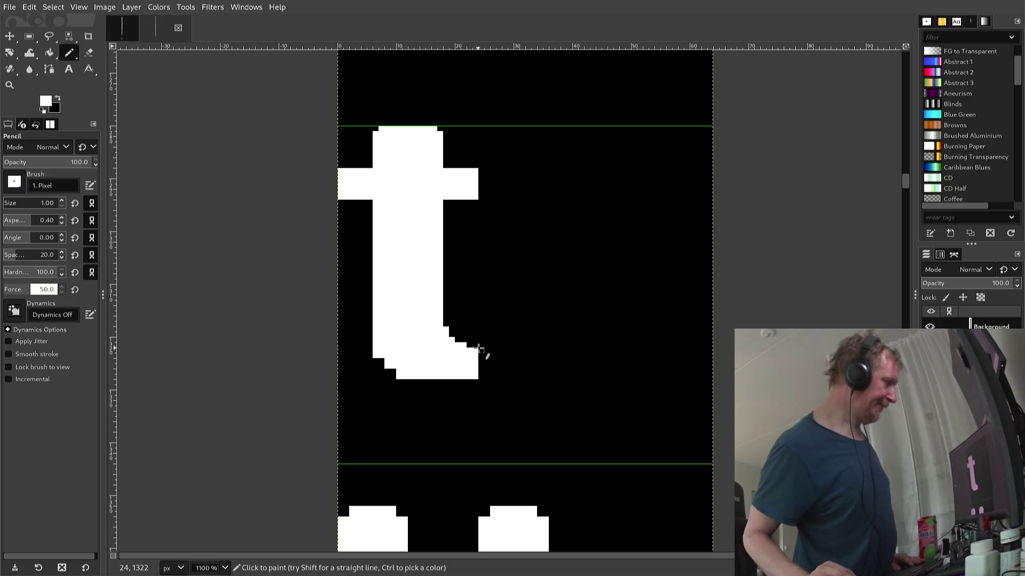
{"action": "left_click_drag", "start_coordinate": [481, 350], "coordinate": [481, 378]}
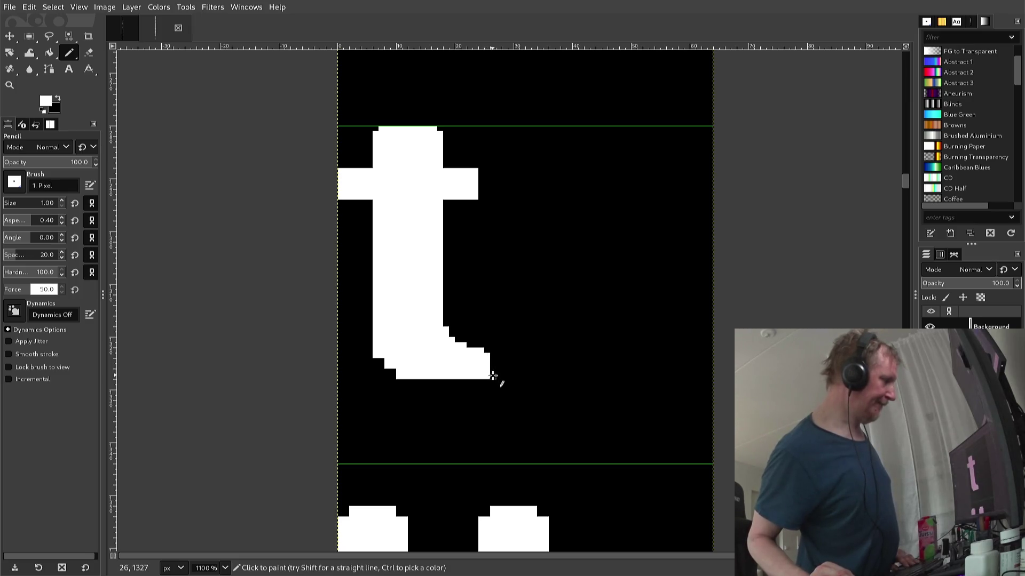
- Switch to black, trim the t's bottom edge, and notch three crossbar corners
{"action": "left_click", "coordinate": [490, 377], "text": "ctrl"}
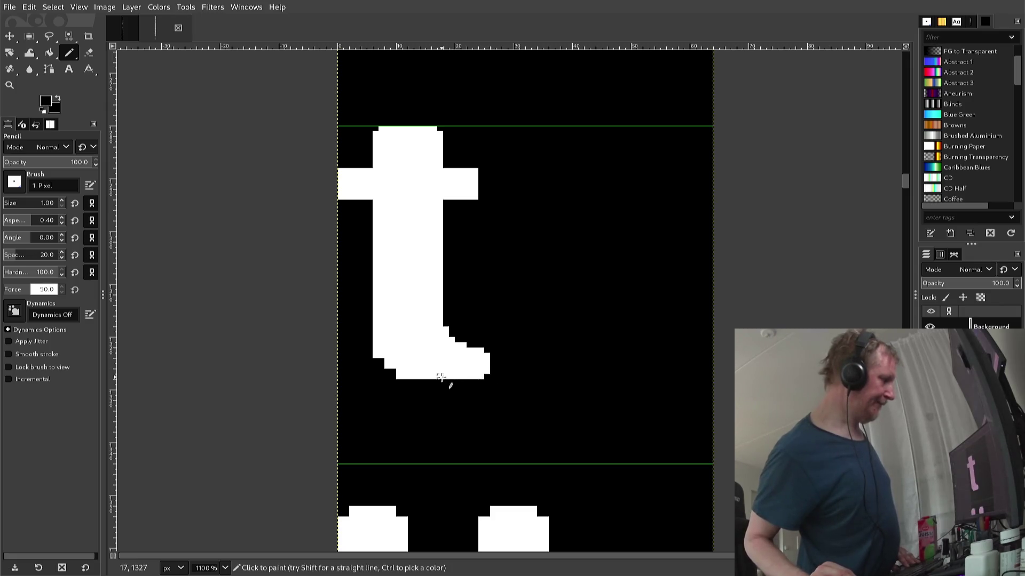
{"action": "left_click_drag", "start_coordinate": [411, 375], "coordinate": [397, 372]}
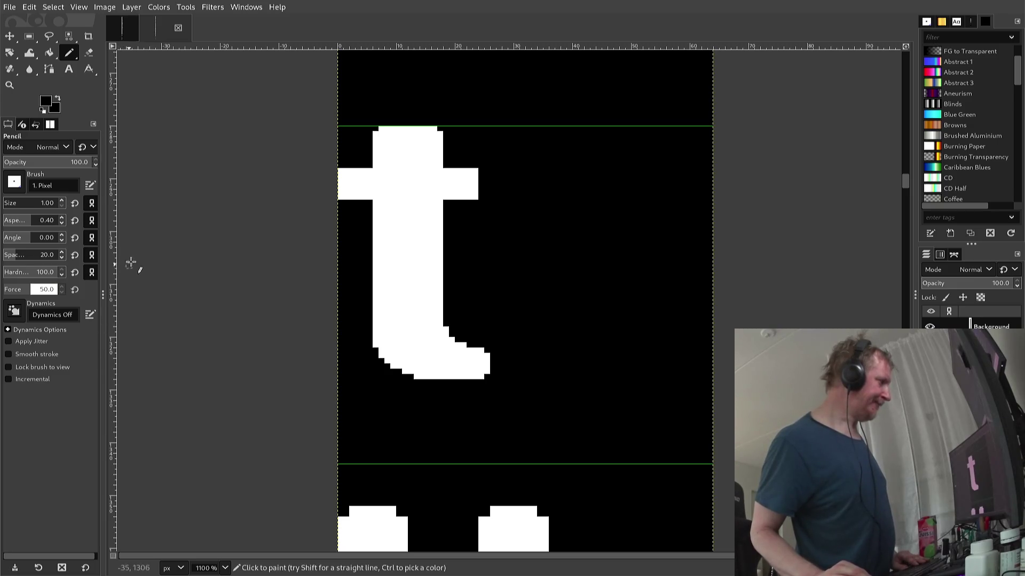
{"action": "left_click", "coordinate": [339, 171]}
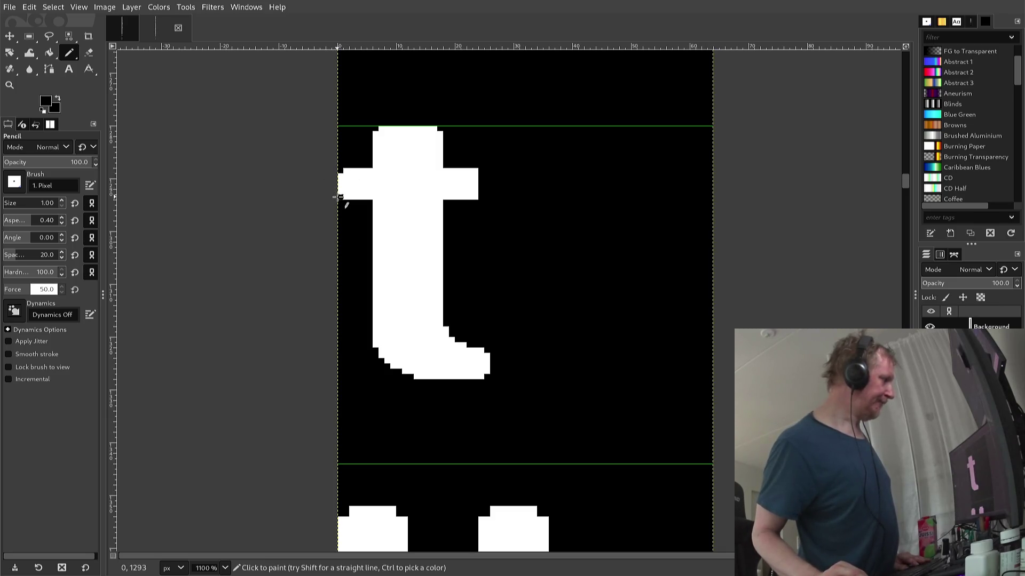
{"action": "left_click", "coordinate": [339, 197]}
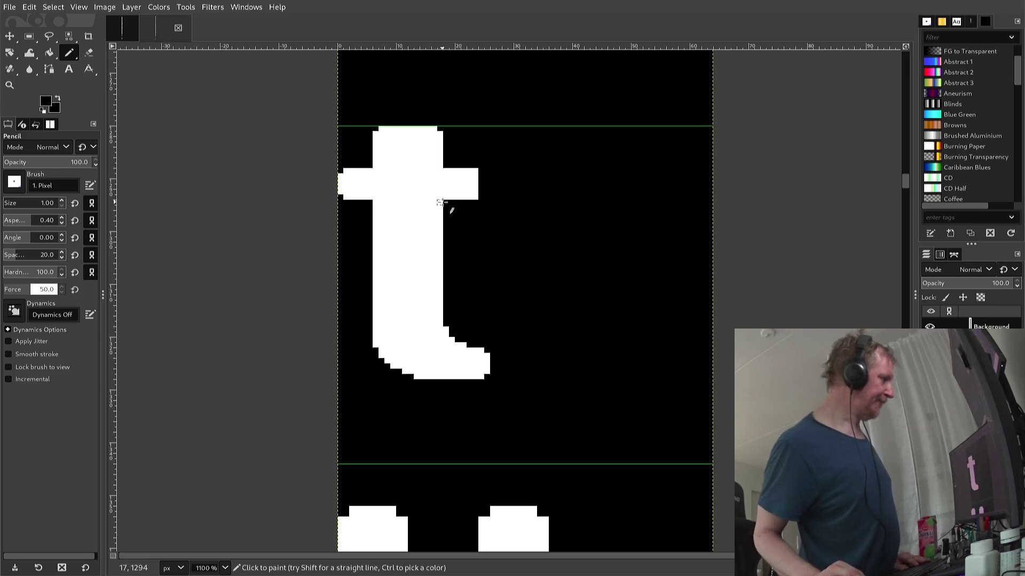
{"action": "left_click", "coordinate": [473, 198]}
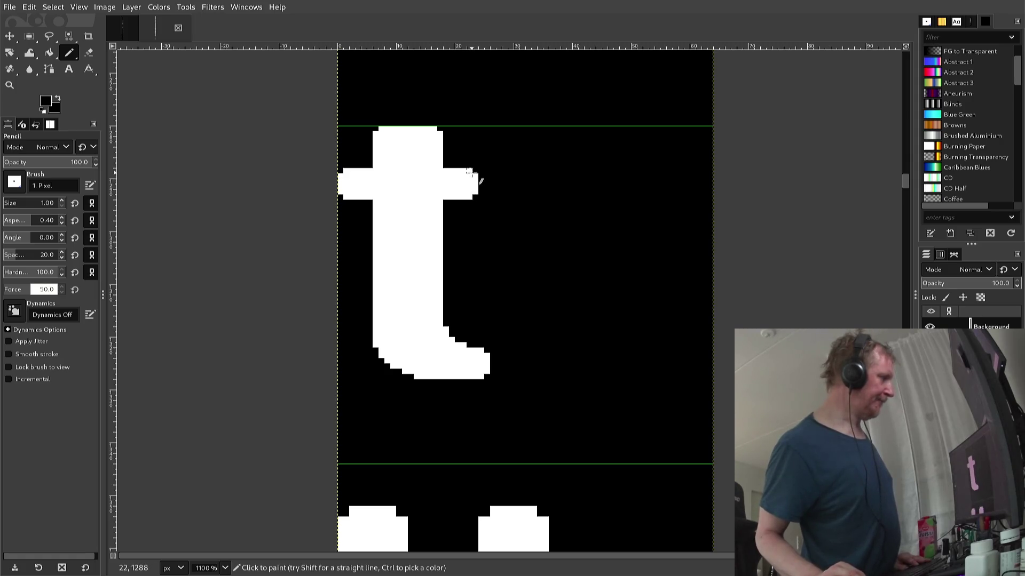
{"action": "scroll", "coordinate": [453, 195], "scroll_direction": "up", "scroll_amount": 2}
- Notch the q crossbar's top-left corner with black, then scroll back over the glyph column
{"action": "scroll", "coordinate": [453, 194], "scroll_direction": "up", "scroll_amount": 5}
{"action": "scroll", "coordinate": [453, 193], "scroll_direction": "up", "scroll_amount": 2}
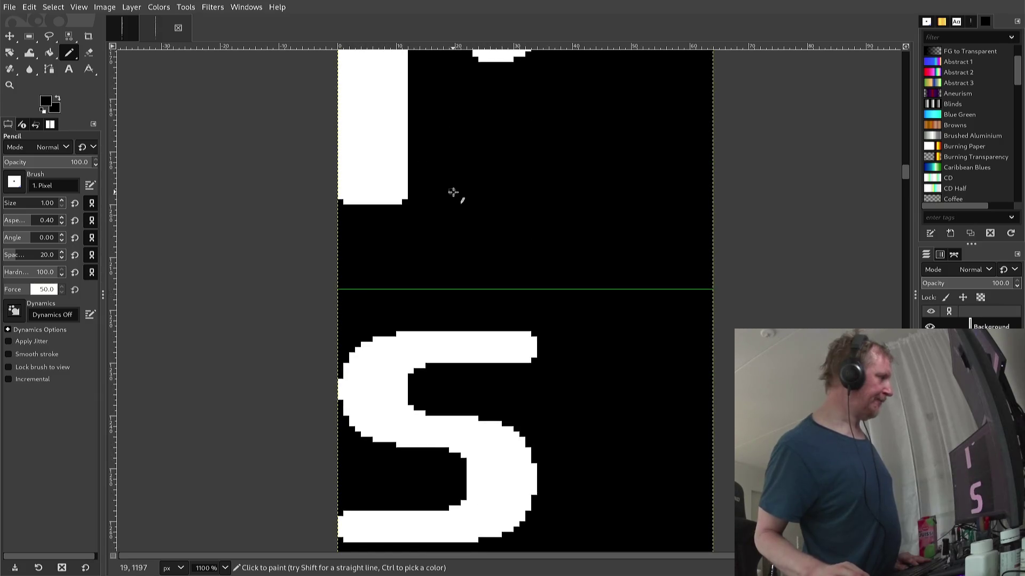
{"action": "scroll", "coordinate": [453, 193], "scroll_direction": "up", "scroll_amount": 2}
{"action": "scroll", "coordinate": [454, 195], "scroll_direction": "up", "scroll_amount": 4}
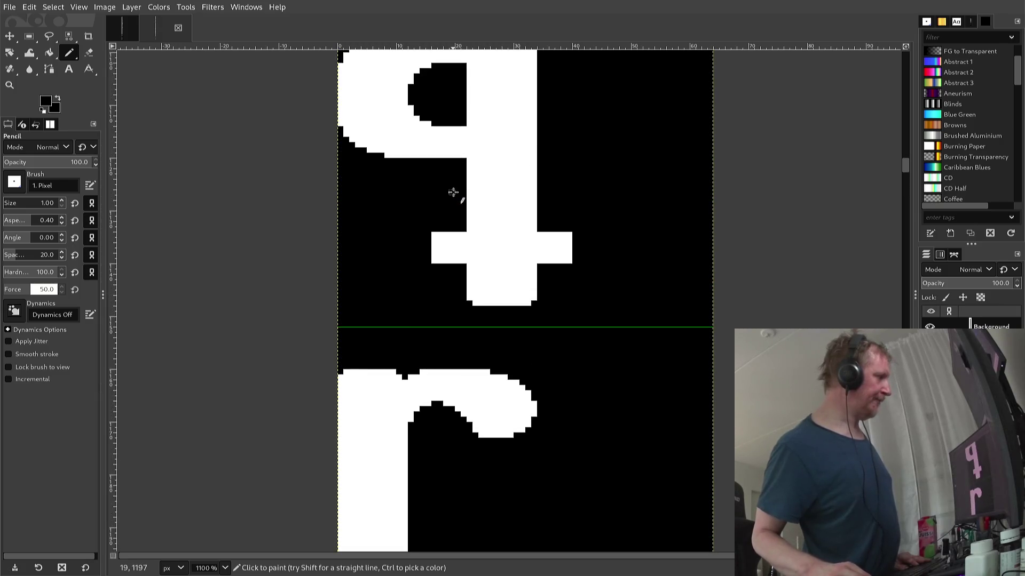
{"action": "left_click", "coordinate": [434, 235]}
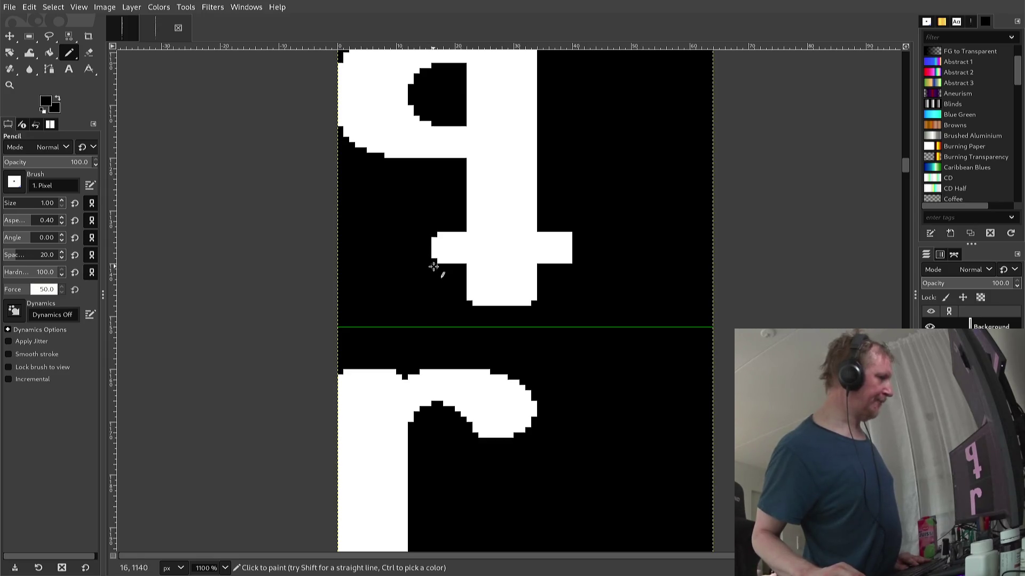
{"action": "scroll", "coordinate": [438, 266], "scroll_direction": "down", "scroll_amount": 2}
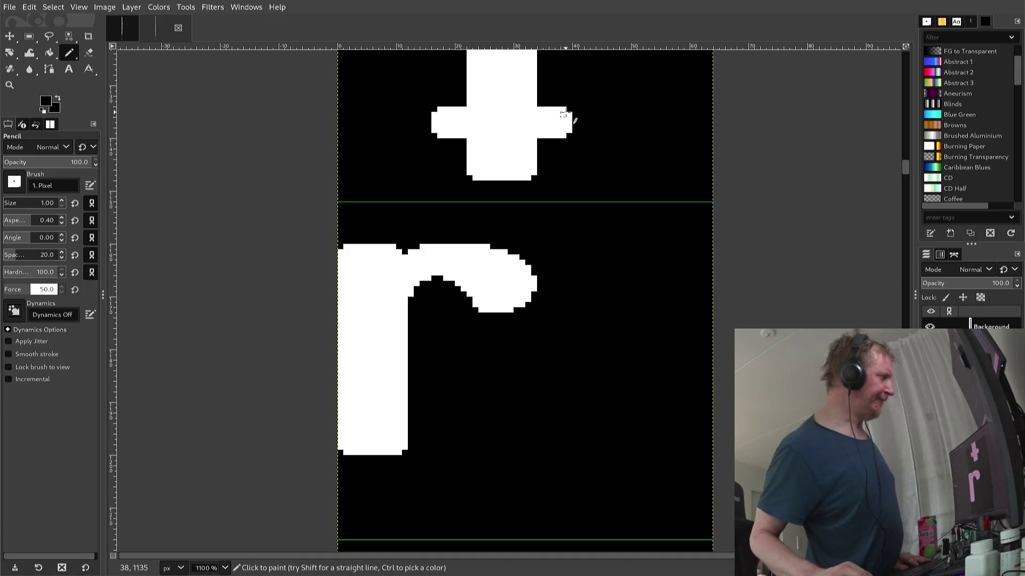
{"action": "scroll", "coordinate": [566, 111], "scroll_direction": "up", "scroll_amount": 5}
{"action": "scroll", "coordinate": [566, 111], "scroll_direction": "up", "scroll_amount": 2}
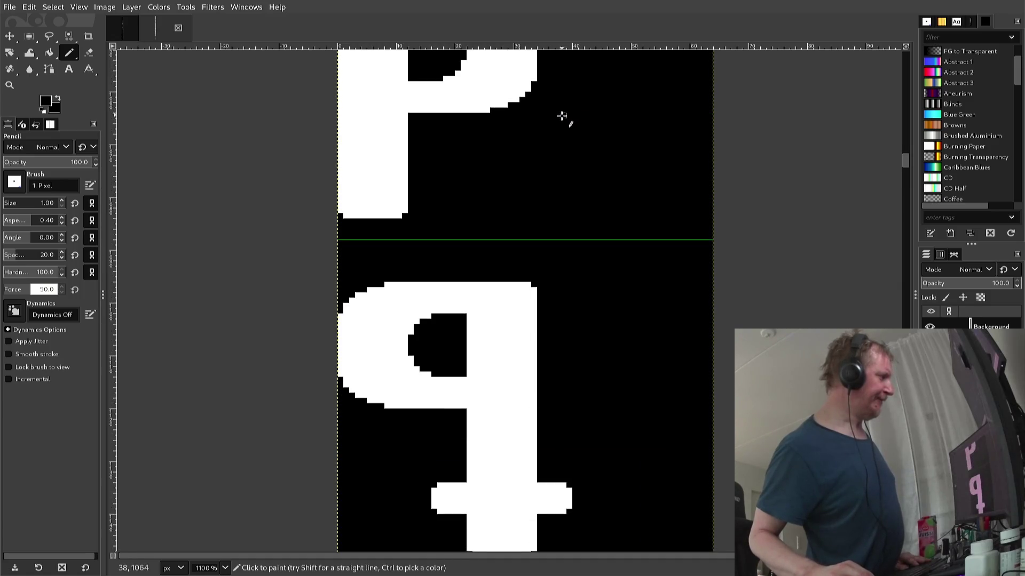
{"action": "scroll", "coordinate": [562, 116], "scroll_direction": "up", "scroll_amount": 5}
{"action": "scroll", "coordinate": [560, 119], "scroll_direction": "down", "scroll_amount": 1}
{"action": "scroll", "coordinate": [558, 120], "scroll_direction": "up", "scroll_amount": 2}
{"action": "scroll", "coordinate": [554, 126], "scroll_direction": "up", "scroll_amount": 1}
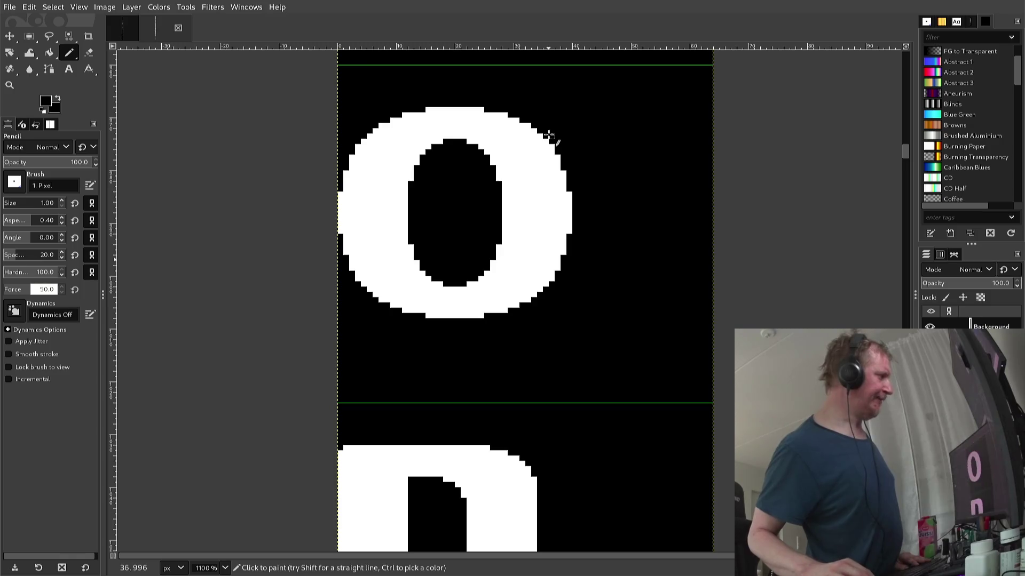
{"action": "scroll", "coordinate": [551, 132], "scroll_direction": "up", "scroll_amount": 1}
{"action": "scroll", "coordinate": [549, 134], "scroll_direction": "up", "scroll_amount": 3}
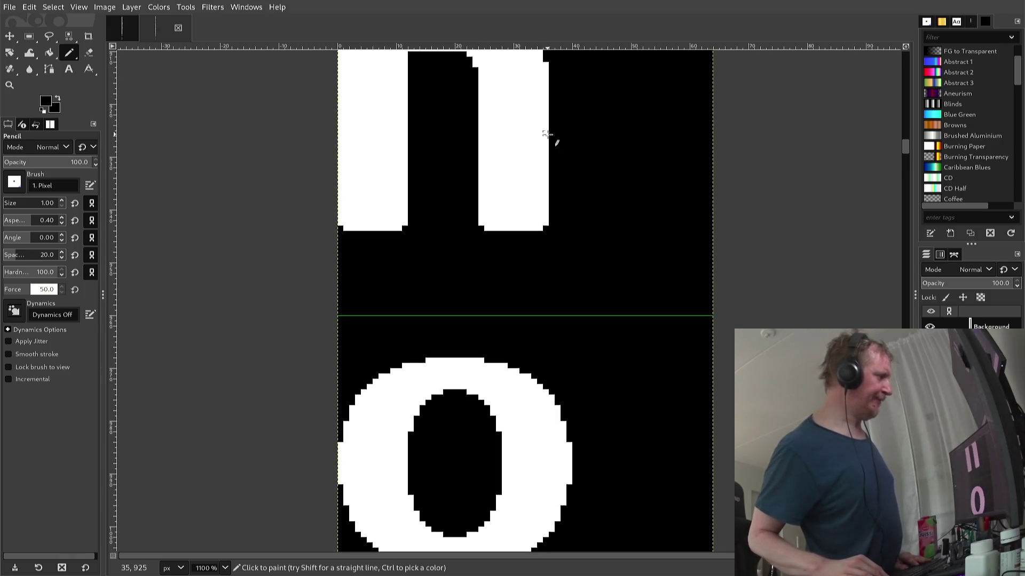
{"action": "scroll", "coordinate": [547, 134], "scroll_direction": "down", "scroll_amount": 1, "text": "ctrl"}
{"action": "scroll", "coordinate": [547, 134], "scroll_direction": "down", "scroll_amount": 3, "text": "ctrl"}
{"action": "scroll", "coordinate": [548, 134], "scroll_direction": "down", "scroll_amount": 4, "text": "ctrl"}
{"action": "scroll", "coordinate": [548, 135], "scroll_direction": "down", "scroll_amount": 1, "text": "ctrl"}
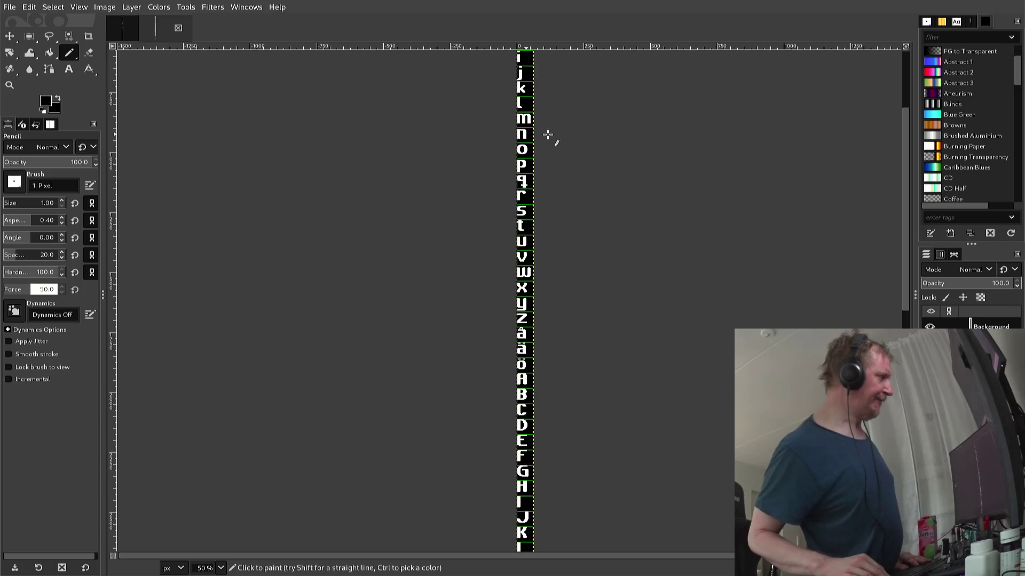
- Scroll the glyph column and zoom to 1100% on the l's foot above the m
{"action": "scroll", "coordinate": [548, 135], "scroll_direction": "down", "scroll_amount": 1, "text": "ctrl"}
{"action": "scroll", "coordinate": [548, 134], "scroll_direction": "down", "scroll_amount": 1, "text": "ctrl"}
{"action": "scroll", "coordinate": [548, 135], "scroll_direction": "up", "scroll_amount": 1}
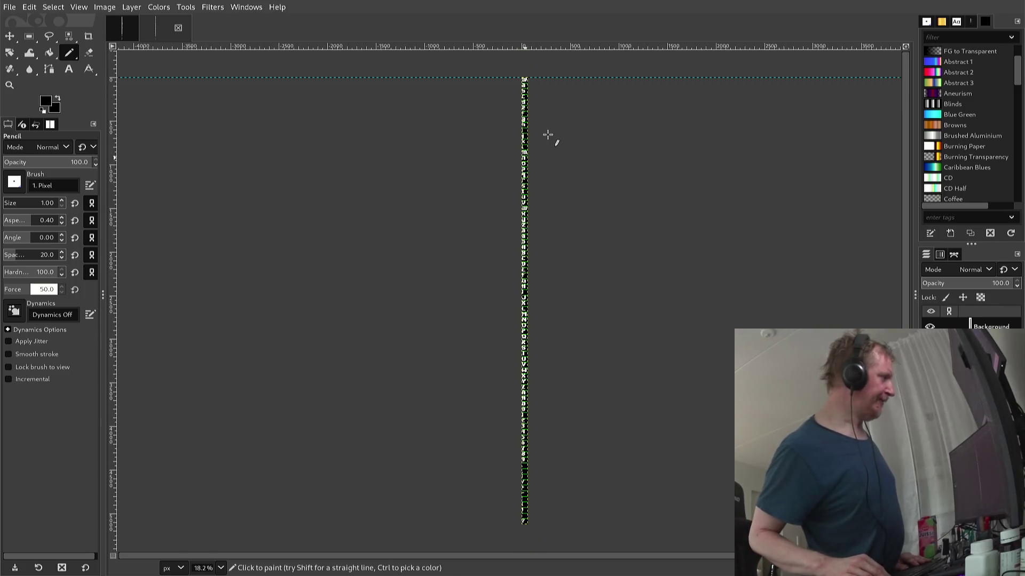
{"action": "scroll", "coordinate": [548, 134], "scroll_direction": "up", "scroll_amount": 1}
{"action": "scroll", "coordinate": [548, 135], "scroll_direction": "up", "scroll_amount": 1, "text": "ctrl"}
{"action": "scroll", "coordinate": [548, 134], "scroll_direction": "up", "scroll_amount": 1, "text": "ctrl"}
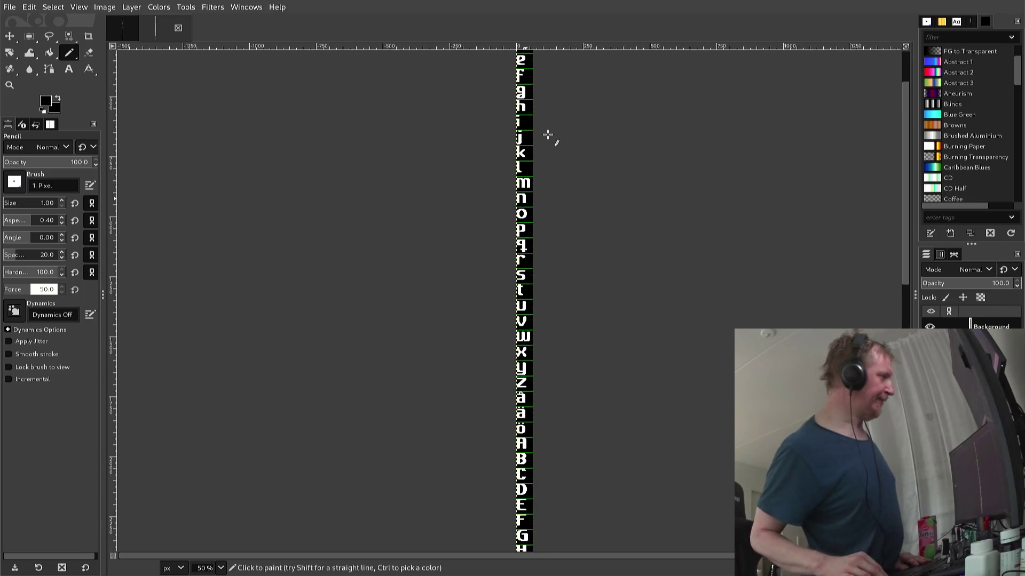
{"action": "scroll", "coordinate": [548, 134], "scroll_direction": "up", "scroll_amount": 1}
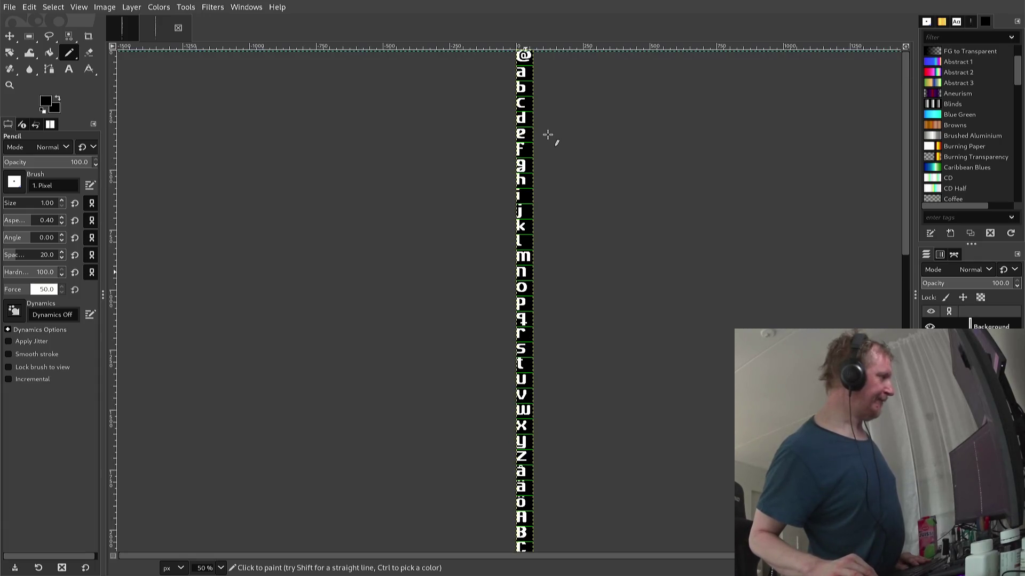
{"action": "scroll", "coordinate": [548, 134], "scroll_direction": "down", "scroll_amount": 2}
{"action": "scroll", "coordinate": [512, 151], "scroll_direction": "up", "scroll_amount": 2}
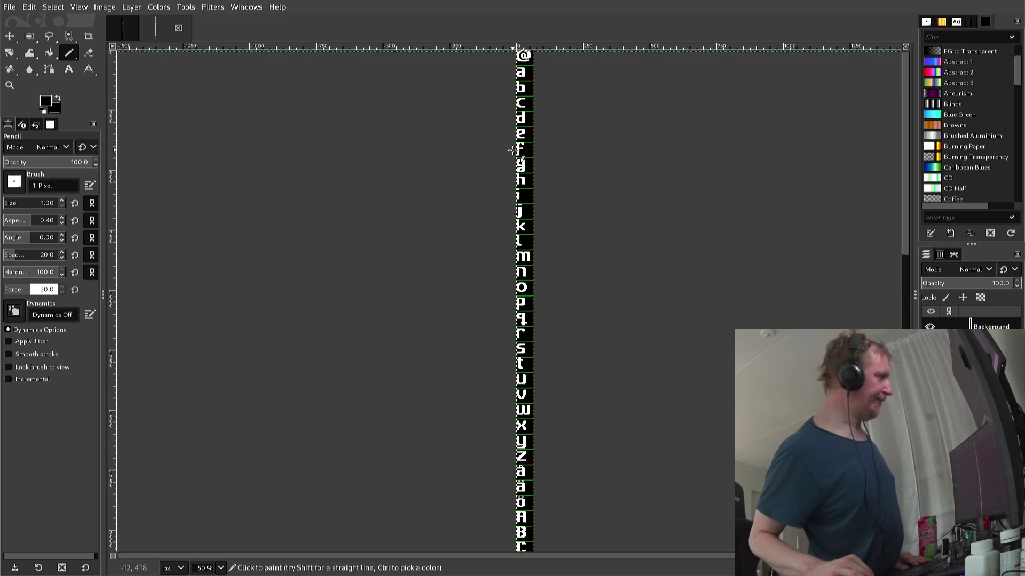
{"action": "scroll", "coordinate": [512, 151], "scroll_direction": "up", "scroll_amount": 2, "text": "ctrl"}
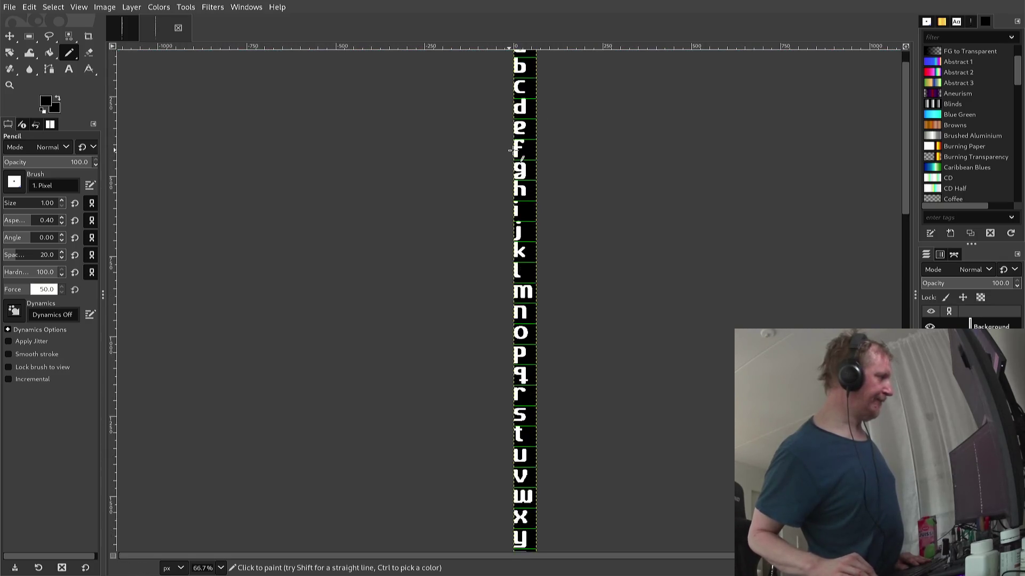
{"action": "scroll", "coordinate": [512, 151], "scroll_direction": "up", "scroll_amount": 2, "text": "ctrl"}
{"action": "scroll", "coordinate": [512, 151], "scroll_direction": "up", "scroll_amount": 1, "text": "ctrl"}
{"action": "scroll", "coordinate": [512, 151], "scroll_direction": "up", "scroll_amount": 1, "text": "ctrl"}
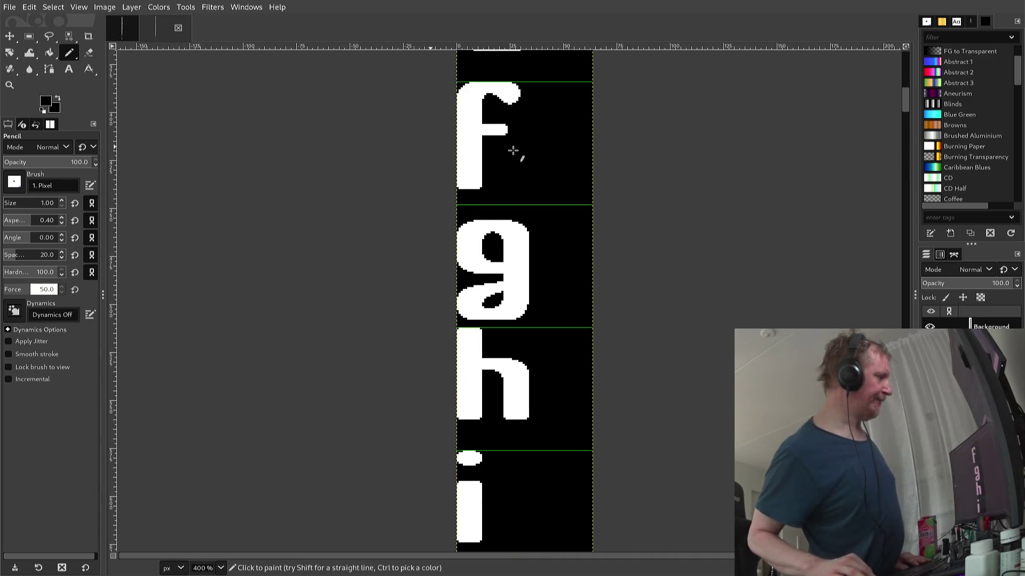
{"action": "scroll", "coordinate": [512, 151], "scroll_direction": "up", "scroll_amount": 5}
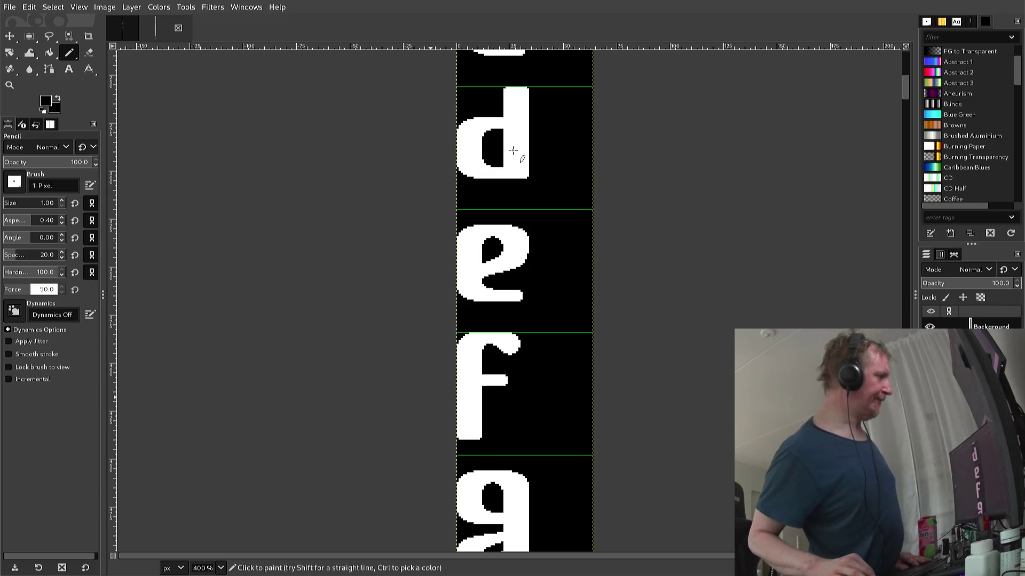
{"action": "scroll", "coordinate": [512, 151], "scroll_direction": "down", "scroll_amount": 3}
{"action": "scroll", "coordinate": [513, 151], "scroll_direction": "down", "scroll_amount": 2}
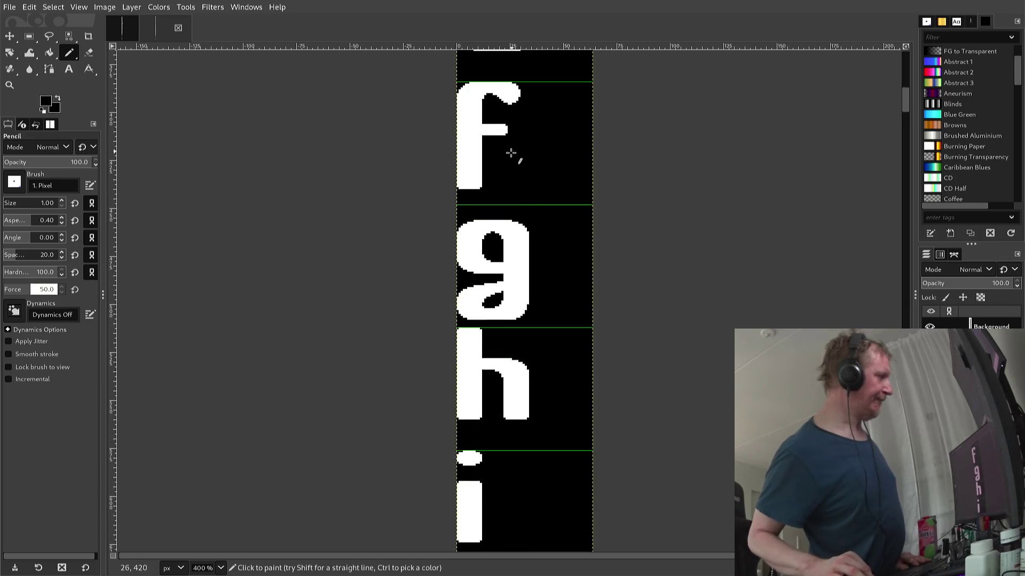
{"action": "scroll", "coordinate": [510, 153], "scroll_direction": "down", "scroll_amount": 4}
{"action": "scroll", "coordinate": [508, 157], "scroll_direction": "down", "scroll_amount": 2}
{"action": "scroll", "coordinate": [506, 160], "scroll_direction": "down", "scroll_amount": 2}
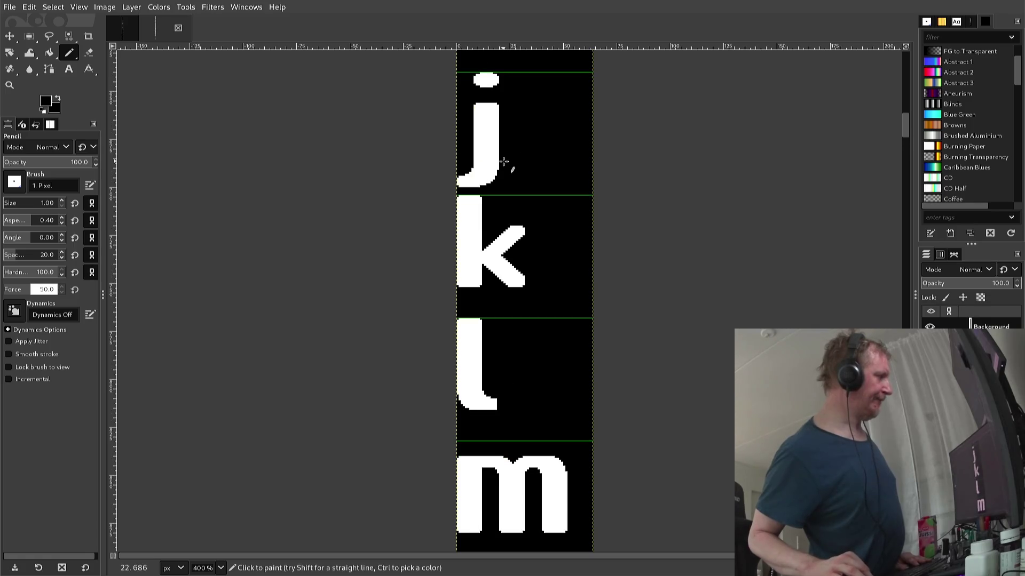
{"action": "scroll", "coordinate": [504, 161], "scroll_direction": "down", "scroll_amount": 2}
{"action": "scroll", "coordinate": [508, 165], "scroll_direction": "down", "scroll_amount": 2}
{"action": "scroll", "coordinate": [496, 167], "scroll_direction": "down", "scroll_amount": 2}
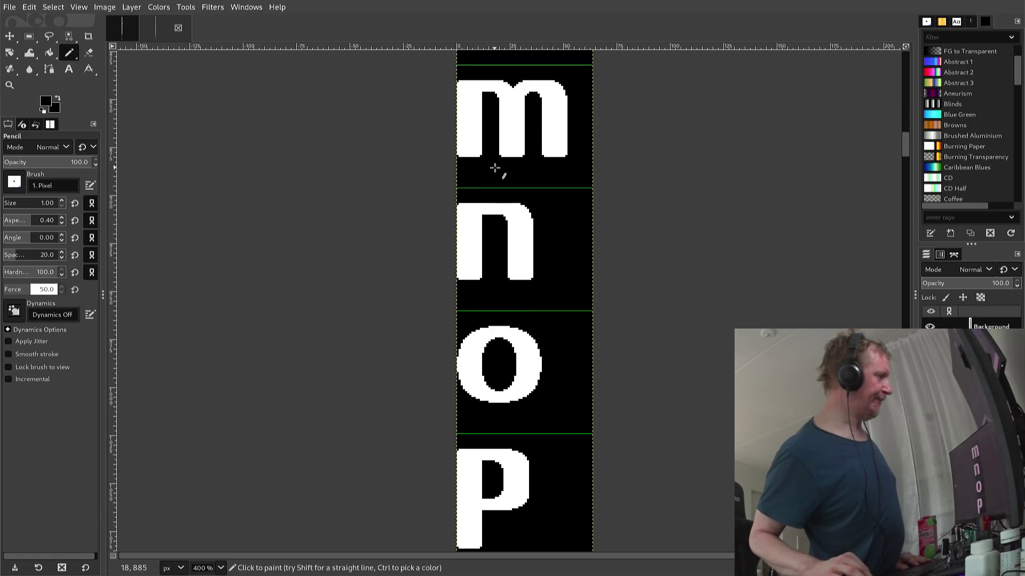
{"action": "scroll", "coordinate": [495, 168], "scroll_direction": "up", "scroll_amount": 2}
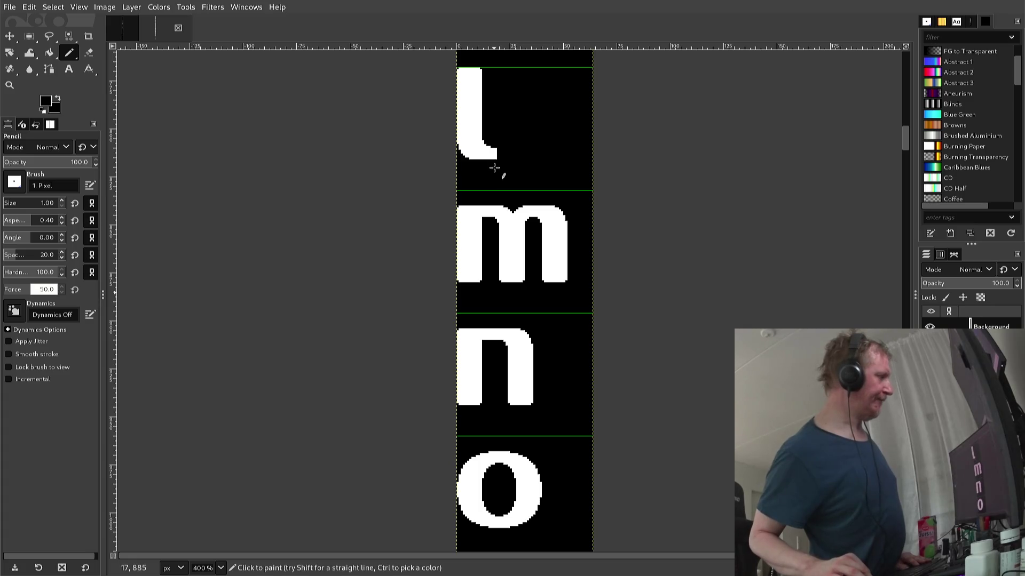
{"action": "scroll", "coordinate": [494, 168], "scroll_direction": "up", "scroll_amount": 2}
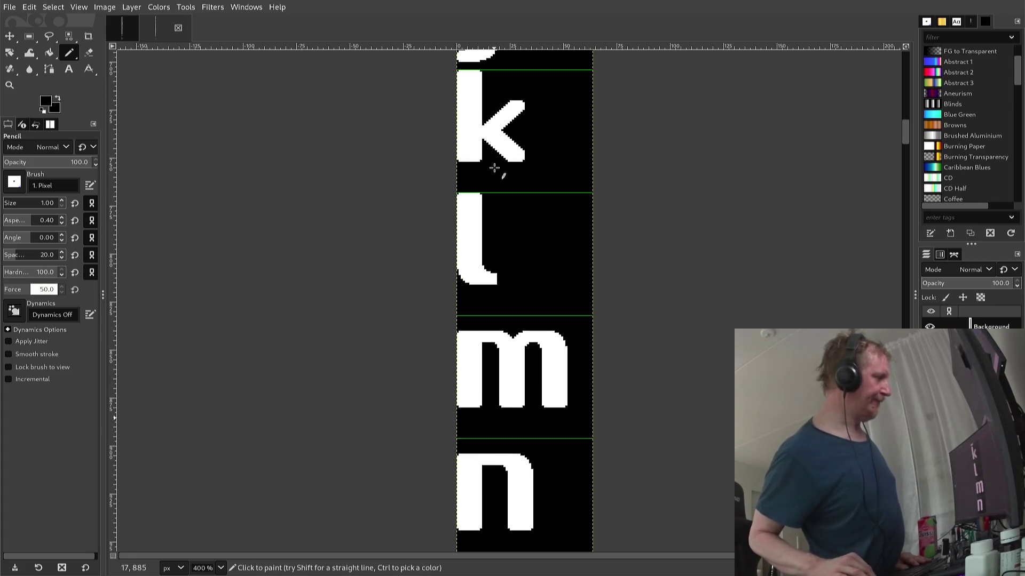
{"action": "scroll", "coordinate": [494, 168], "scroll_direction": "up", "scroll_amount": 2}
{"action": "scroll", "coordinate": [494, 168], "scroll_direction": "up", "scroll_amount": 1}
{"action": "scroll", "coordinate": [492, 170], "scroll_direction": "down", "scroll_amount": 3}
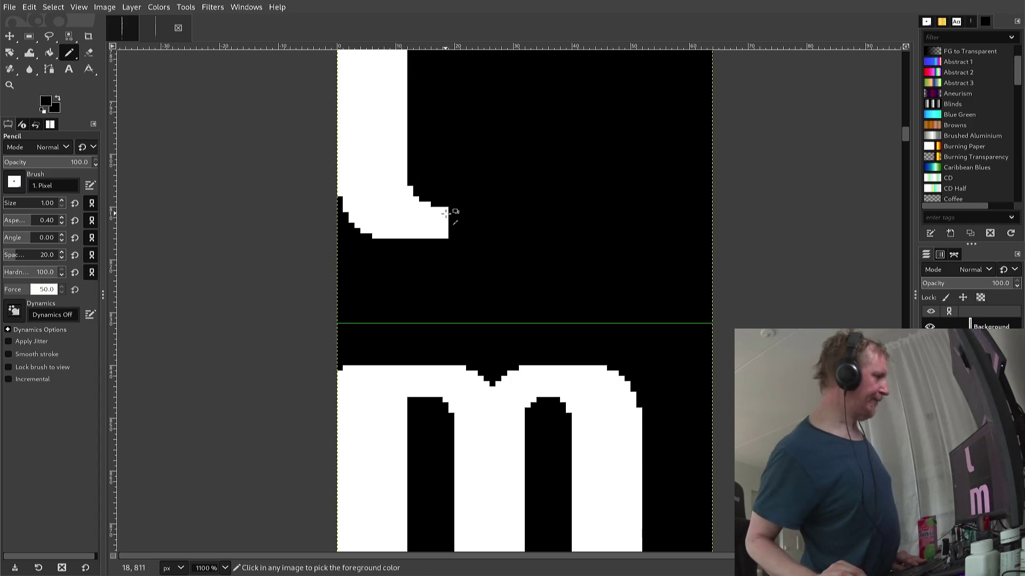
- Sample white from a glyph and pencil a longer rounded tail onto the l's foot
{"action": "left_click", "coordinate": [446, 213], "text": "ctrl"}
{"action": "left_click_drag", "start_coordinate": [451, 213], "coordinate": [449, 225]}
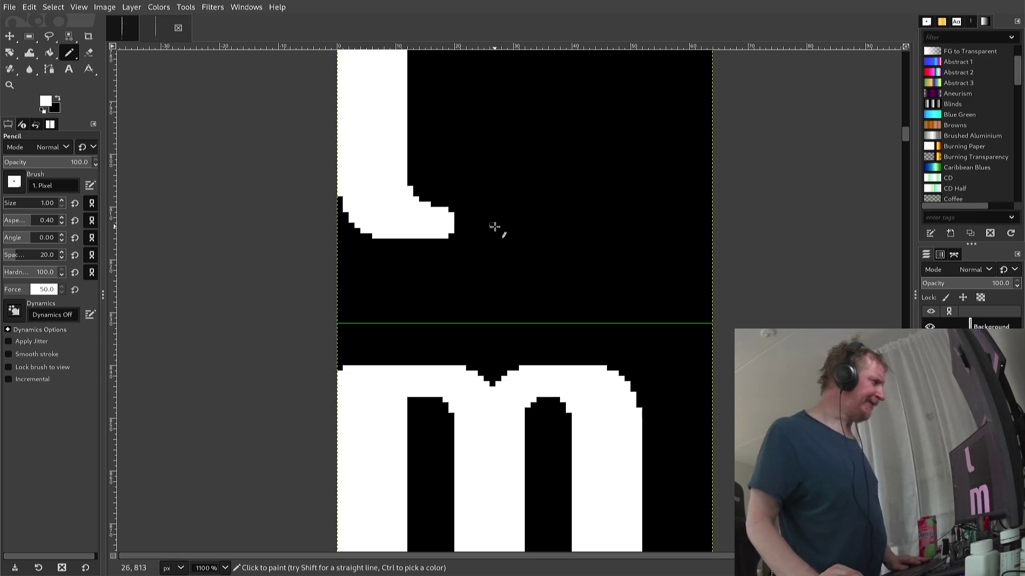
{"action": "scroll", "coordinate": [494, 227], "scroll_direction": "down", "scroll_amount": 3}
{"action": "scroll", "coordinate": [494, 227], "scroll_direction": "down", "scroll_amount": 3}
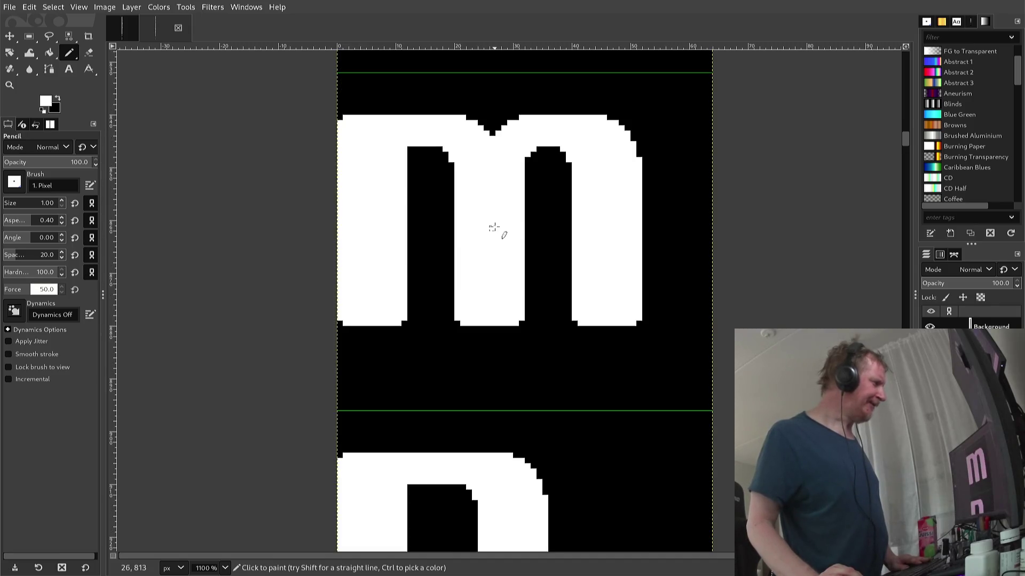
{"action": "scroll", "coordinate": [494, 226], "scroll_direction": "down", "scroll_amount": 3}
{"action": "scroll", "coordinate": [495, 226], "scroll_direction": "down", "scroll_amount": 3}
{"action": "scroll", "coordinate": [494, 227], "scroll_direction": "down", "scroll_amount": 3}
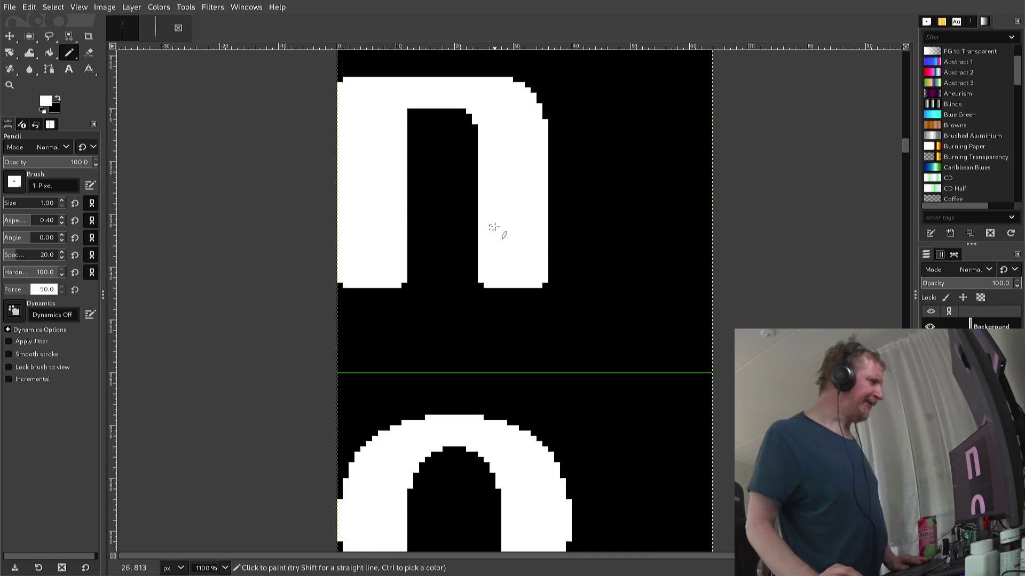
{"action": "scroll", "coordinate": [494, 227], "scroll_direction": "down", "scroll_amount": 3}
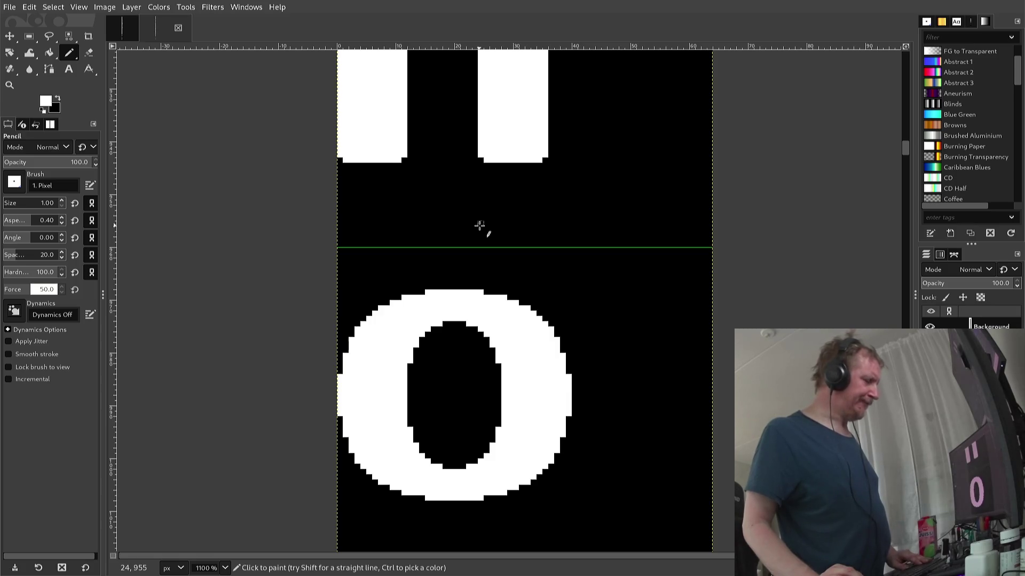
{"action": "key", "text": "ctrl"}
- Overwrite font2.png in /VAMPIRE/68ki26 with the current glyph sheet using Ctrl+E
{"action": "key", "text": "ctrl+e"}
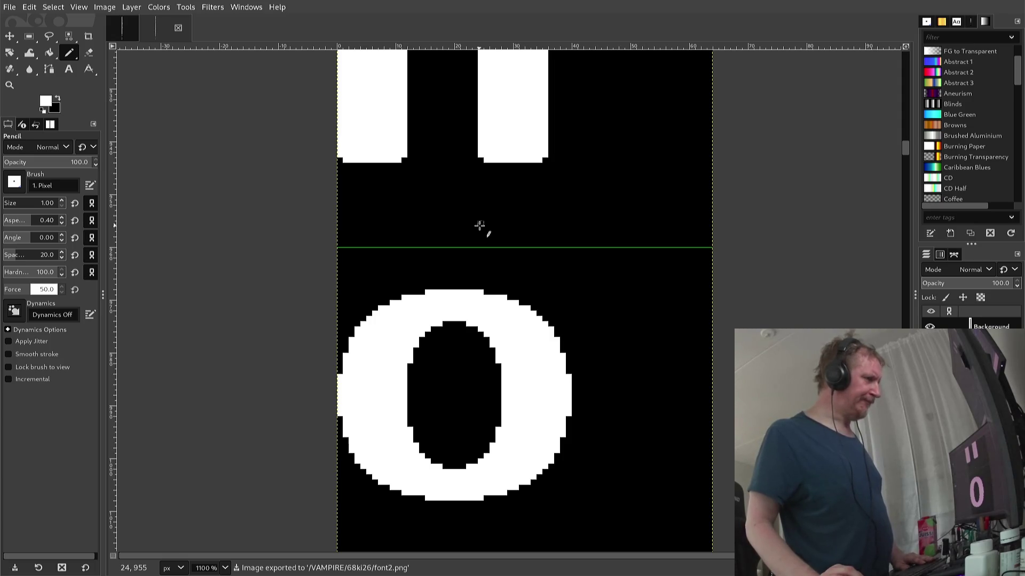
{"action": "scroll", "coordinate": [480, 225], "scroll_direction": "down", "scroll_amount": 3}
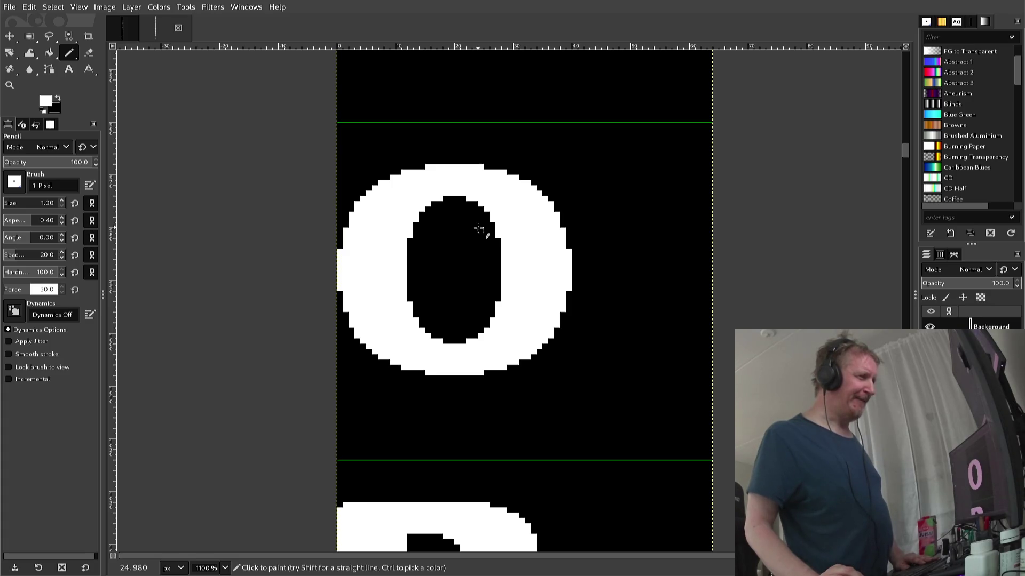
{"action": "scroll", "coordinate": [478, 229], "scroll_direction": "up", "scroll_amount": 3}
{"action": "scroll", "coordinate": [478, 228], "scroll_direction": "down", "scroll_amount": 3}
{"action": "scroll", "coordinate": [479, 229], "scroll_direction": "down", "scroll_amount": 3}
{"action": "scroll", "coordinate": [478, 229], "scroll_direction": "up", "scroll_amount": 3}
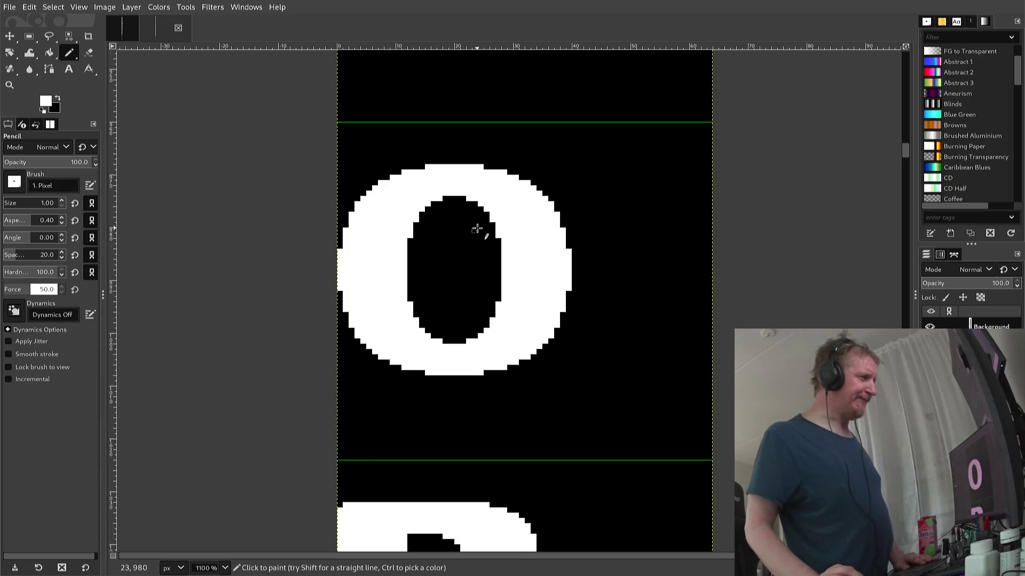
{"action": "scroll", "coordinate": [477, 229], "scroll_direction": "down", "scroll_amount": 3}
{"action": "scroll", "coordinate": [477, 228], "scroll_direction": "down", "scroll_amount": 3}
{"action": "scroll", "coordinate": [476, 228], "scroll_direction": "down", "scroll_amount": 3}
{"action": "scroll", "coordinate": [475, 228], "scroll_direction": "down", "scroll_amount": 2}
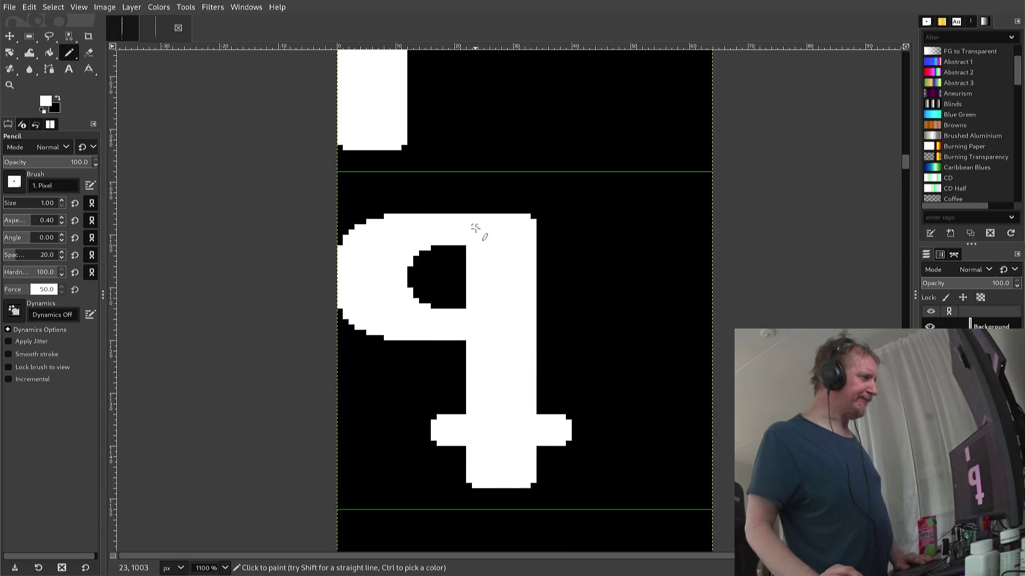
{"action": "scroll", "coordinate": [475, 228], "scroll_direction": "down", "scroll_amount": 3}
{"action": "scroll", "coordinate": [475, 228], "scroll_direction": "down", "scroll_amount": 3}
{"action": "scroll", "coordinate": [475, 228], "scroll_direction": "down", "scroll_amount": 3}
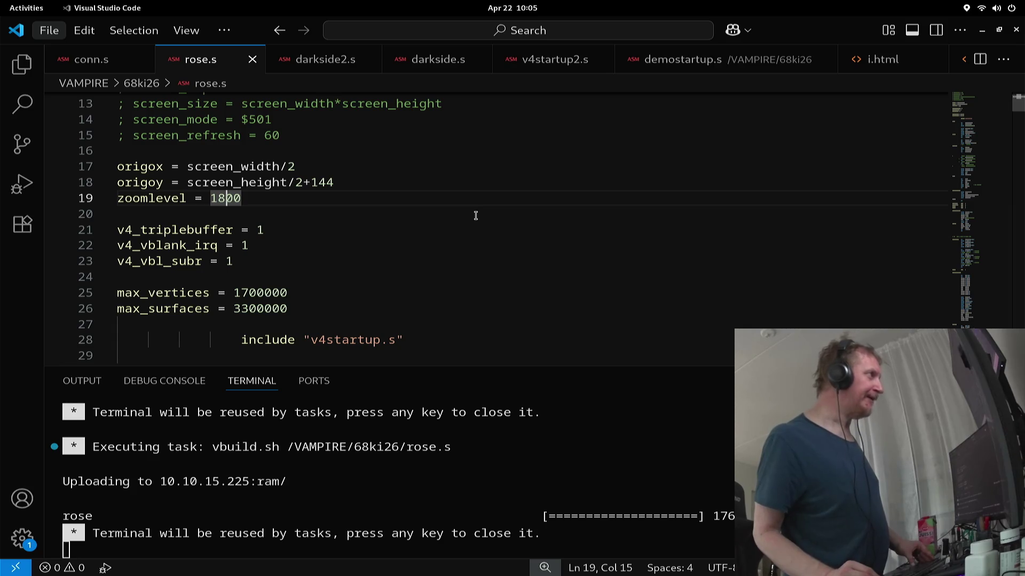
- Switch from Visual Studio Code back to the GIMP window
{"action": "key", "text": "alt+Tab"}
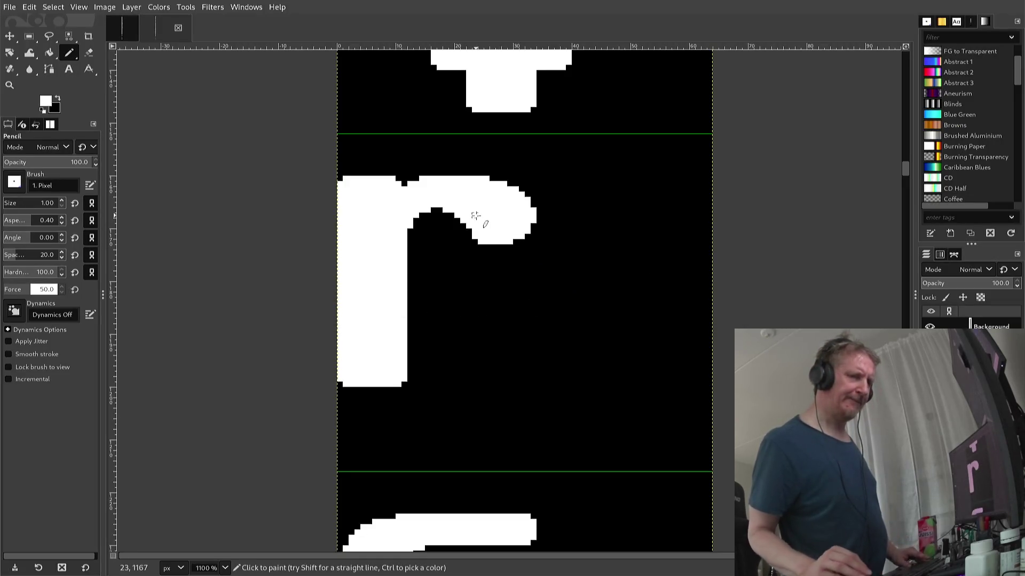
{"action": "scroll", "coordinate": [458, 156], "scroll_direction": "up", "scroll_amount": 3}
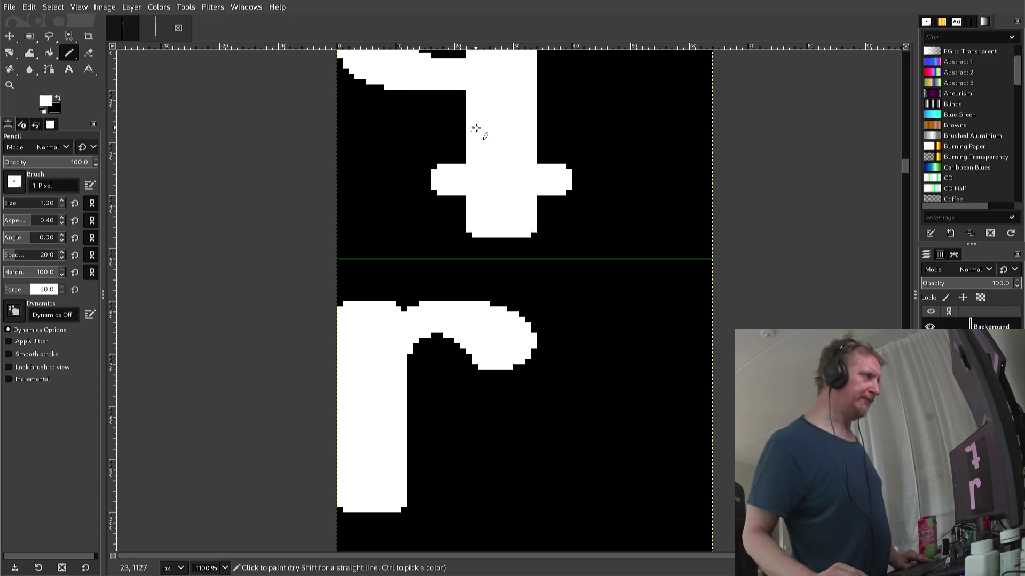
{"action": "scroll", "coordinate": [476, 130], "scroll_direction": "down", "scroll_amount": 1}
{"action": "scroll", "coordinate": [473, 135], "scroll_direction": "down", "scroll_amount": 2}
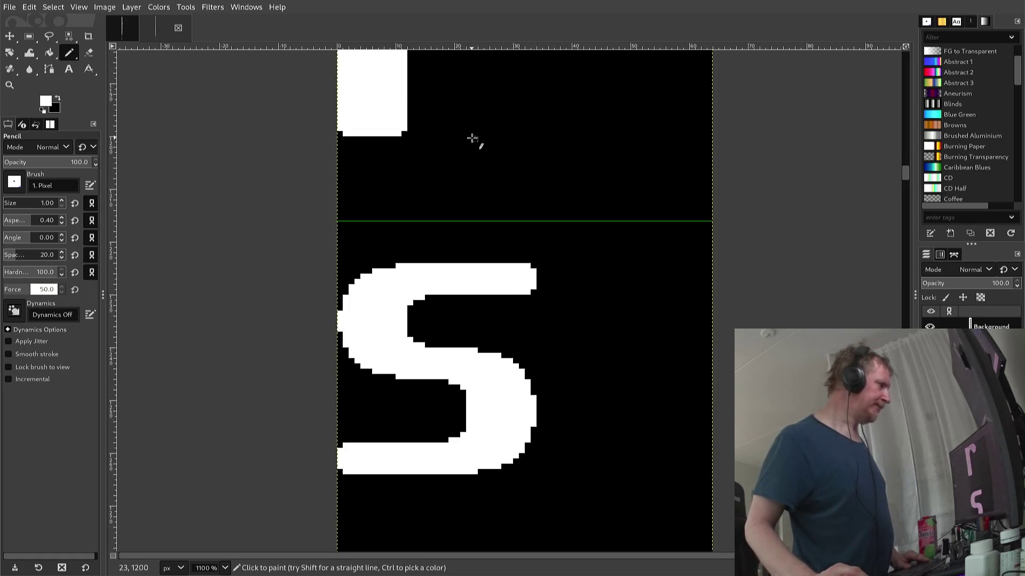
{"action": "scroll", "coordinate": [471, 138], "scroll_direction": "down", "scroll_amount": 1}
{"action": "scroll", "coordinate": [470, 140], "scroll_direction": "down", "scroll_amount": 2}
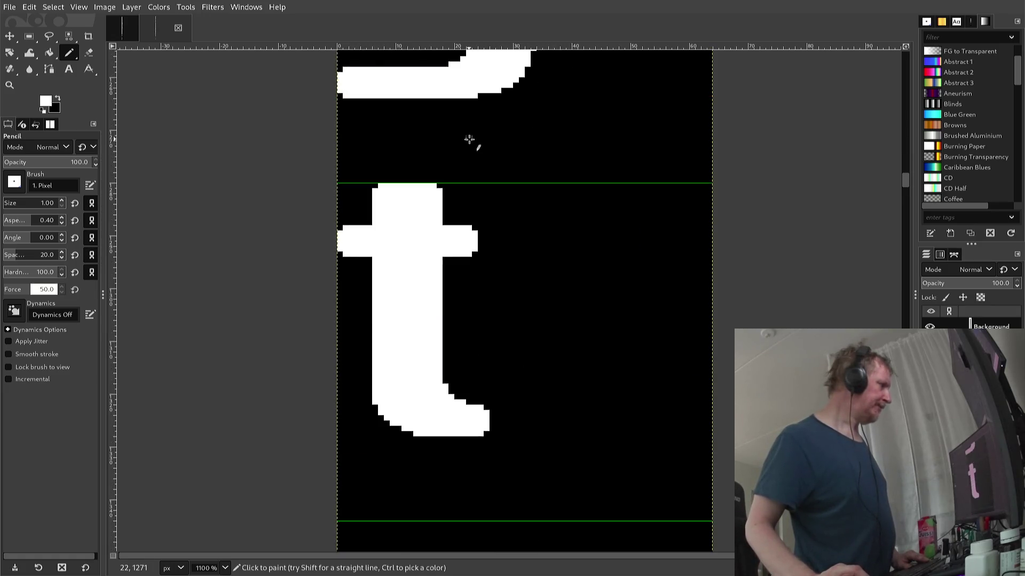
{"action": "scroll", "coordinate": [469, 139], "scroll_direction": "down", "scroll_amount": 2}
{"action": "scroll", "coordinate": [469, 139], "scroll_direction": "down", "scroll_amount": 1}
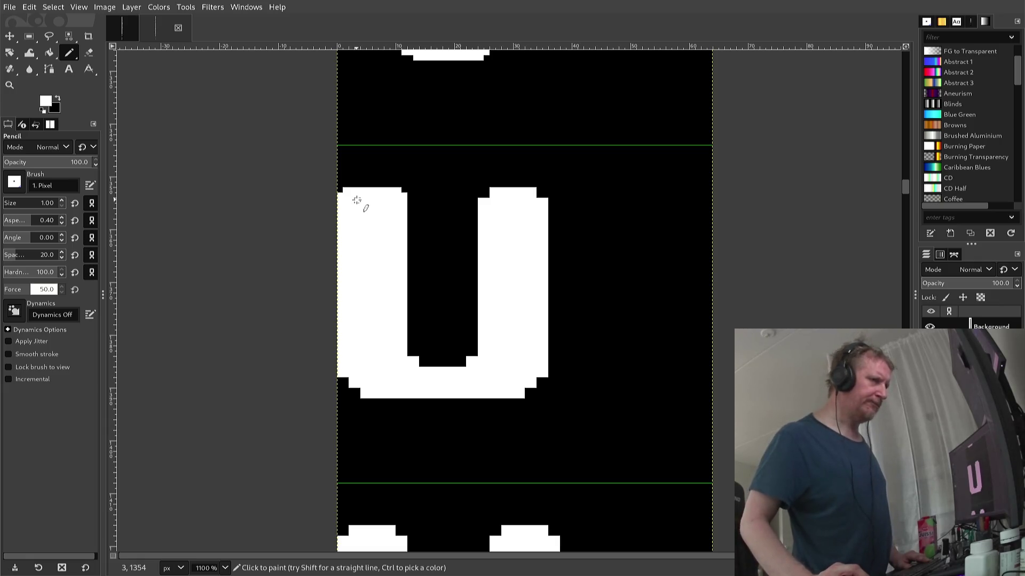
- Set black as the paint colour and erase the stray pixel on the U's lower-left edge
{"action": "scroll", "coordinate": [356, 200], "scroll_direction": "up", "scroll_amount": 3}
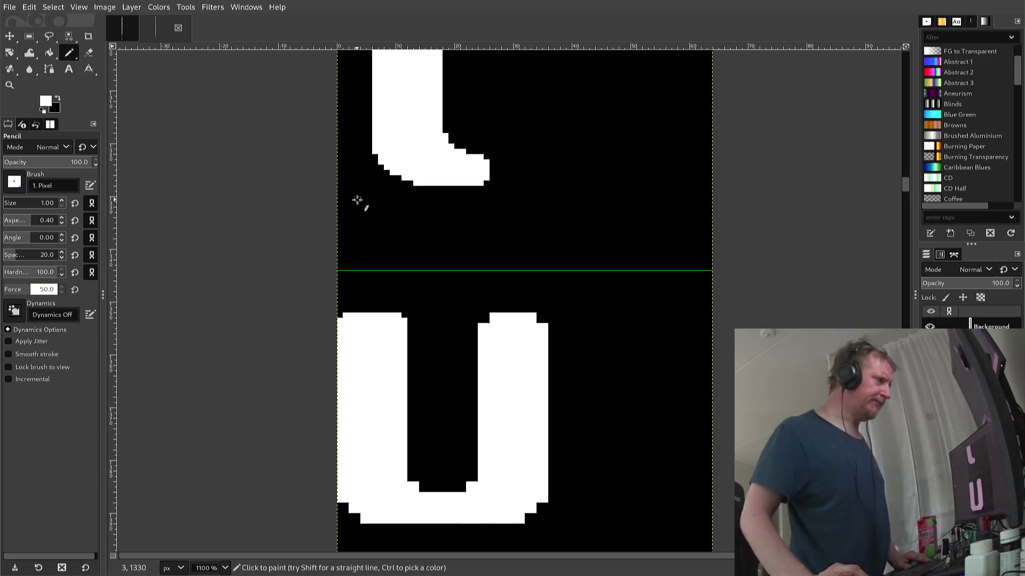
{"action": "scroll", "coordinate": [356, 200], "scroll_direction": "down", "scroll_amount": 3}
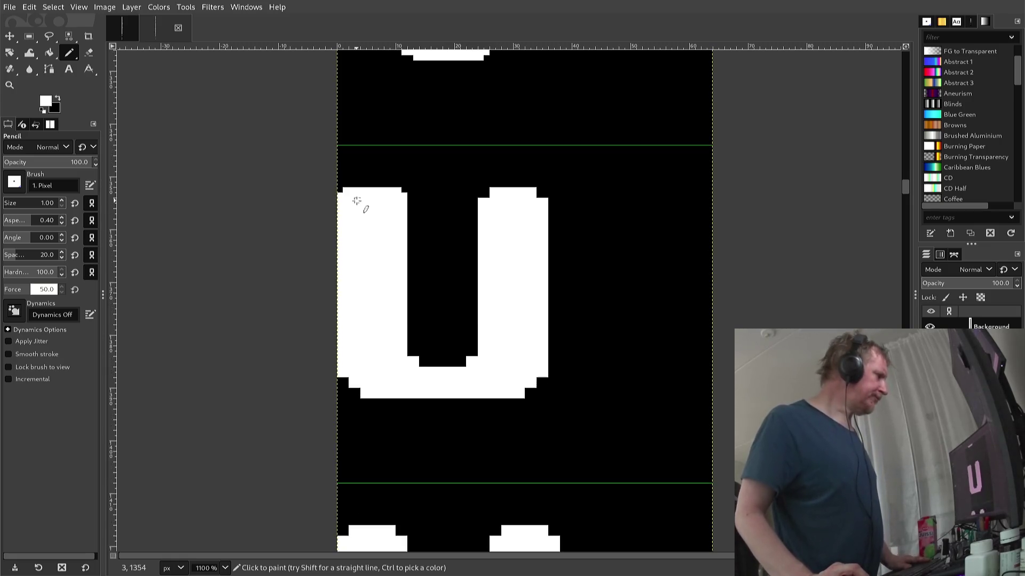
{"action": "scroll", "coordinate": [358, 197], "scroll_direction": "up", "scroll_amount": 3}
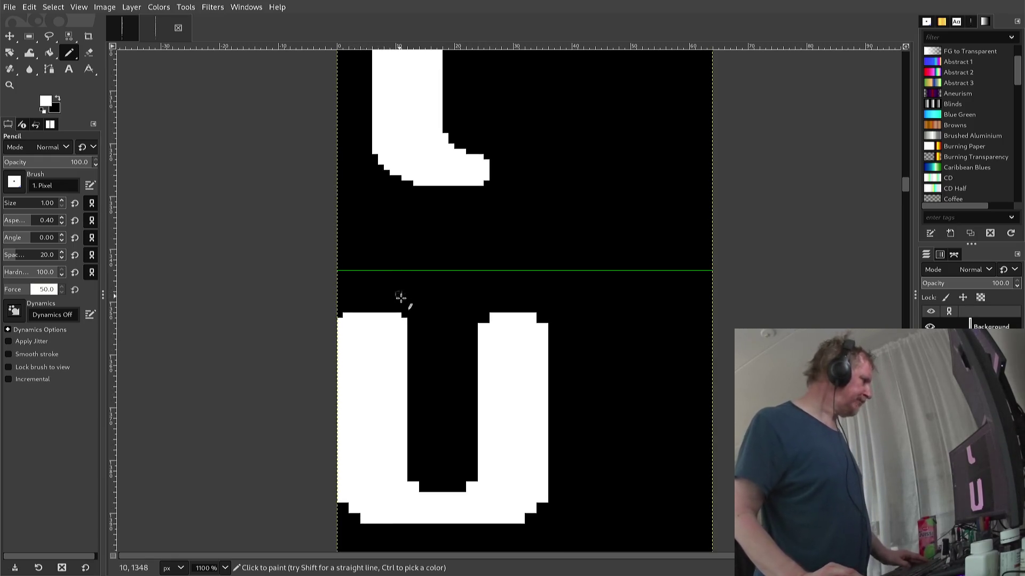
{"action": "key", "text": "ctrl"}
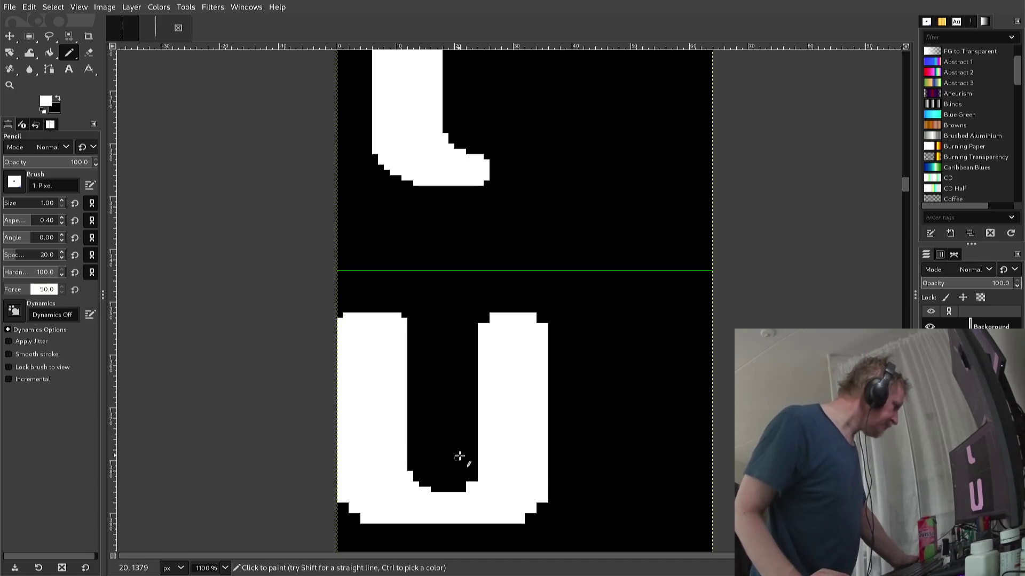
{"action": "scroll", "coordinate": [413, 490], "scroll_direction": "down", "scroll_amount": 3}
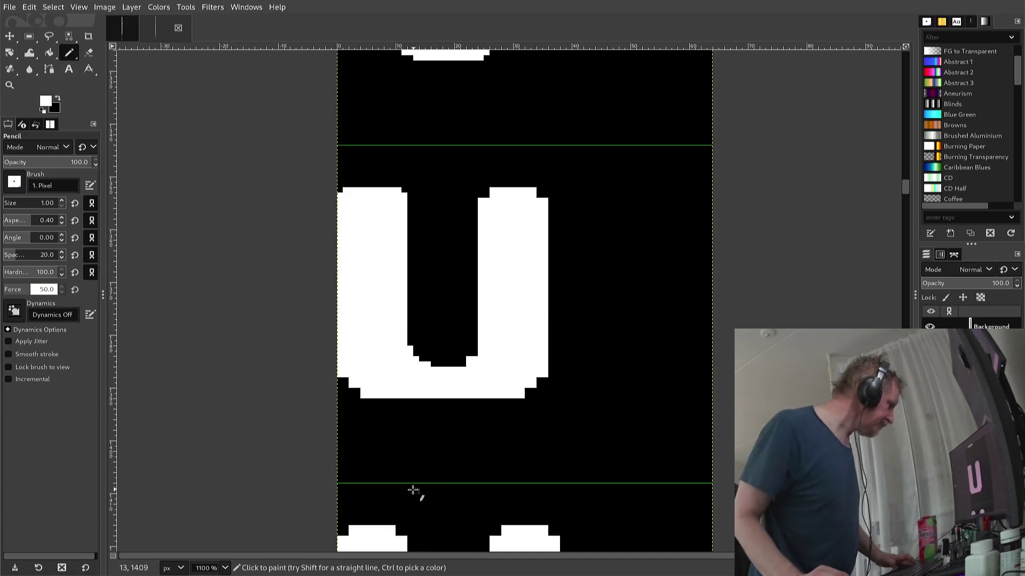
{"action": "scroll", "coordinate": [350, 402], "scroll_direction": "up", "scroll_amount": 3}
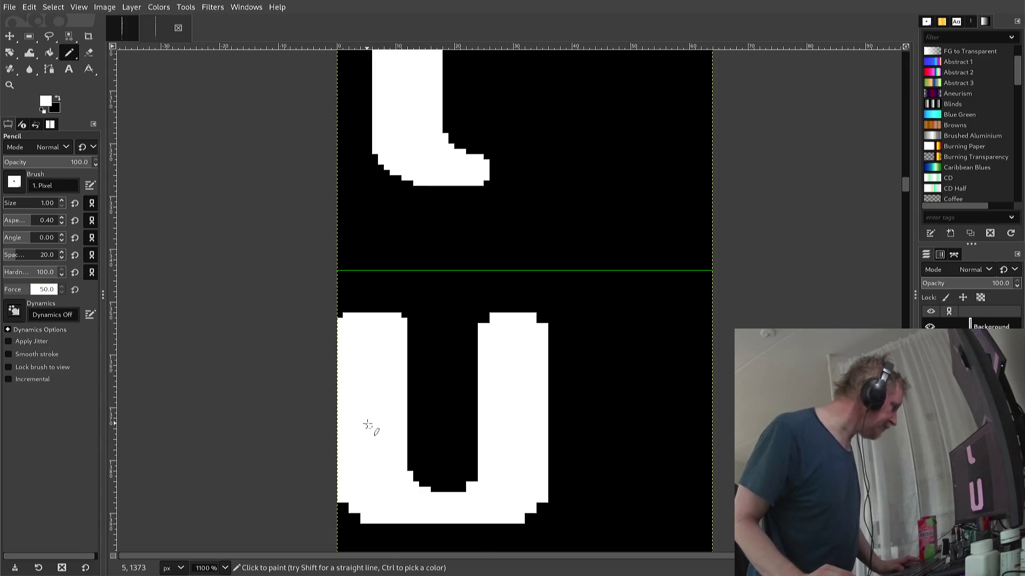
{"action": "scroll", "coordinate": [367, 424], "scroll_direction": "down", "scroll_amount": 3}
{"action": "scroll", "coordinate": [364, 443], "scroll_direction": "down", "scroll_amount": 3}
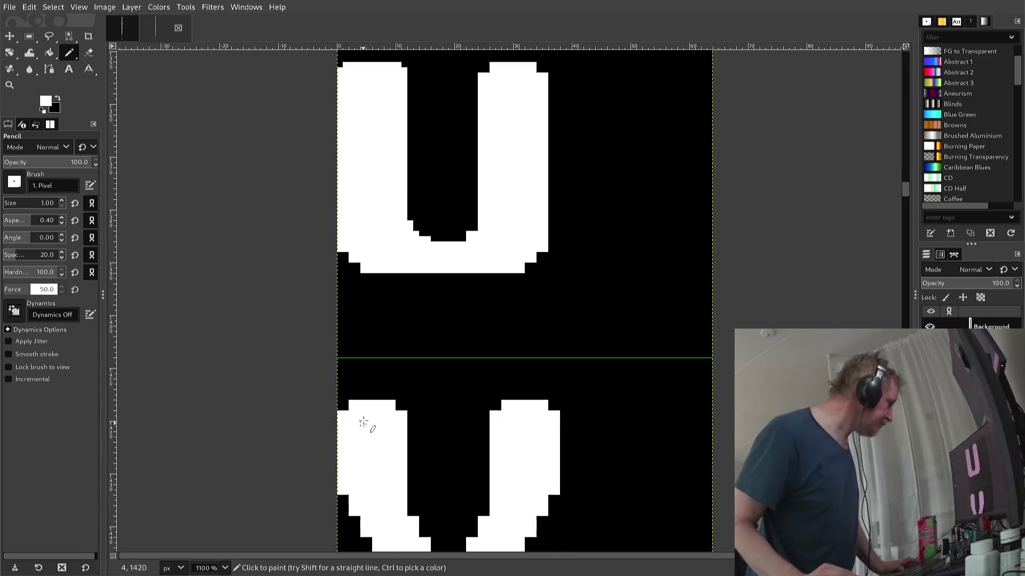
{"action": "left_click", "coordinate": [356, 336], "text": "ctrl"}
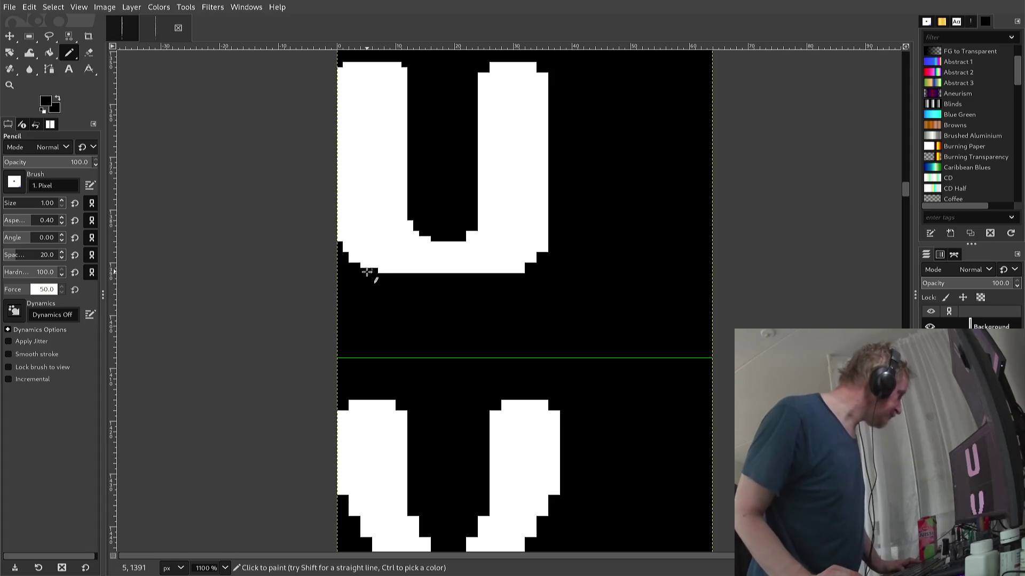
{"action": "left_click", "coordinate": [366, 270]}
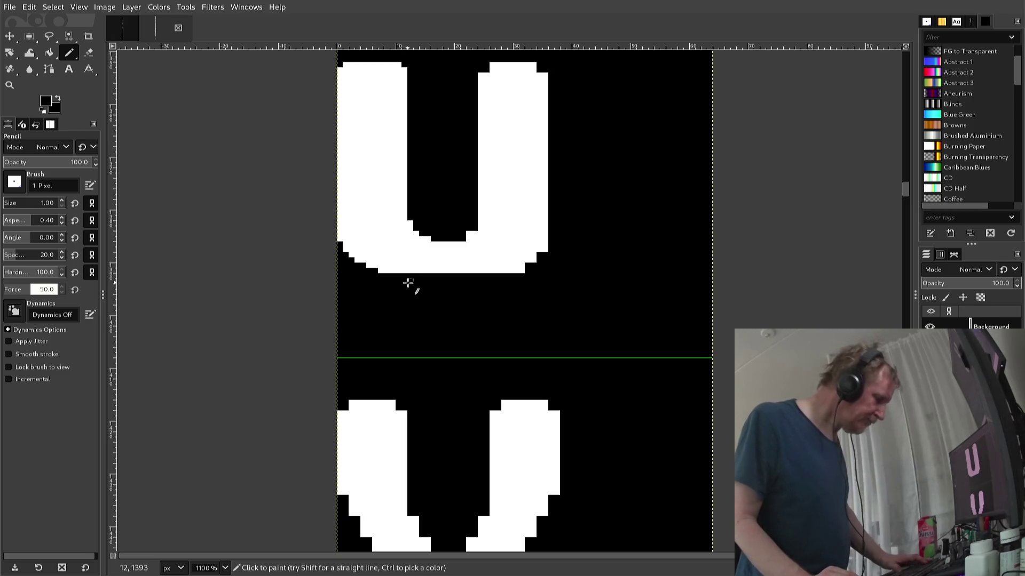
- Copy the U's bottom-left curve and paste it over to the U's right side
{"action": "key", "text": "r"}
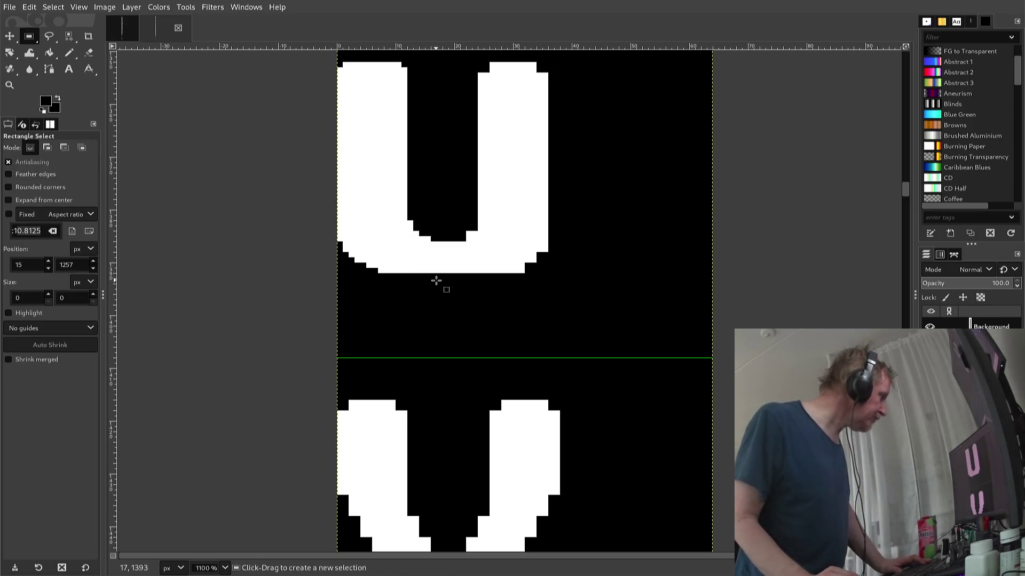
{"action": "mouse_move", "coordinate": [436, 281]}
{"action": "left_mouse_down"}
{"action": "mouse_move", "coordinate": [362, 207]}
{"action": "mouse_move", "coordinate": [325, 195]}
{"action": "left_mouse_up"}
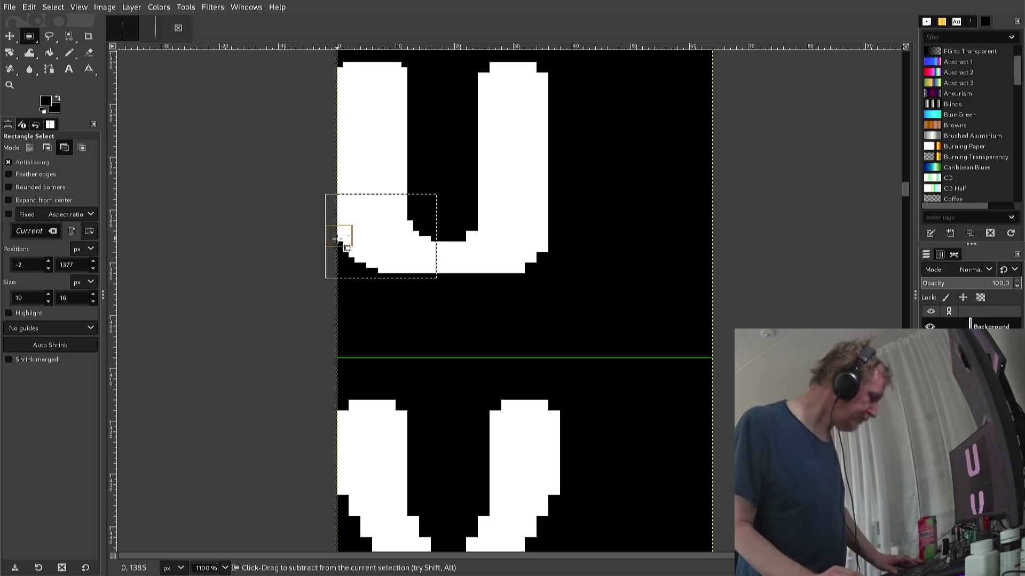
{"action": "key", "text": "ctrl+c"}
{"action": "key", "text": "ctrl+v"}
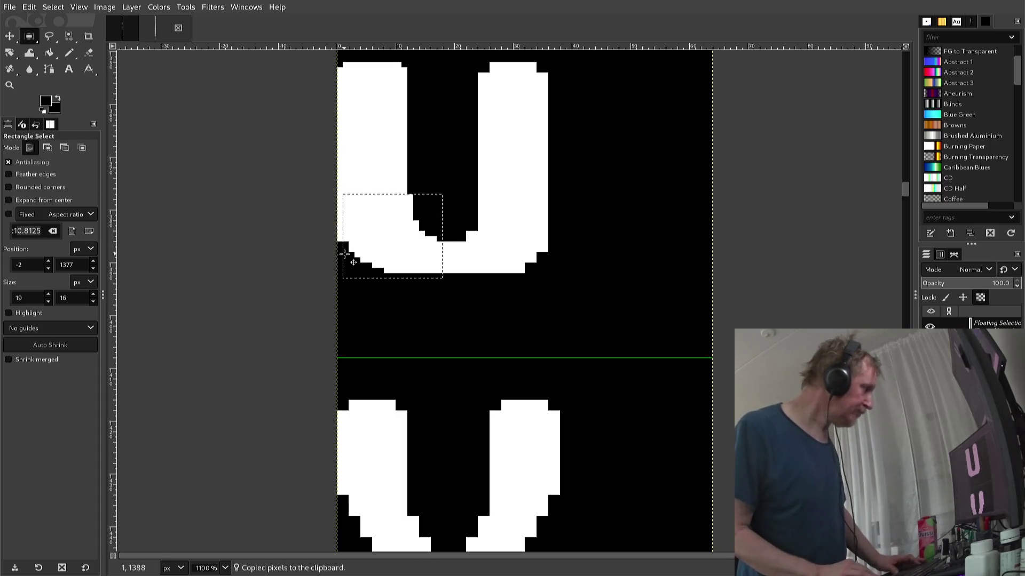
{"action": "key", "text": "Right"}
{"action": "key", "text": "Right"}
{"action": "key", "text": "Right"}
{"action": "key", "text": "Right"}
{"action": "key", "text": "Right"}
{"action": "key", "text": "Right"}
{"action": "key", "text": "Right"}
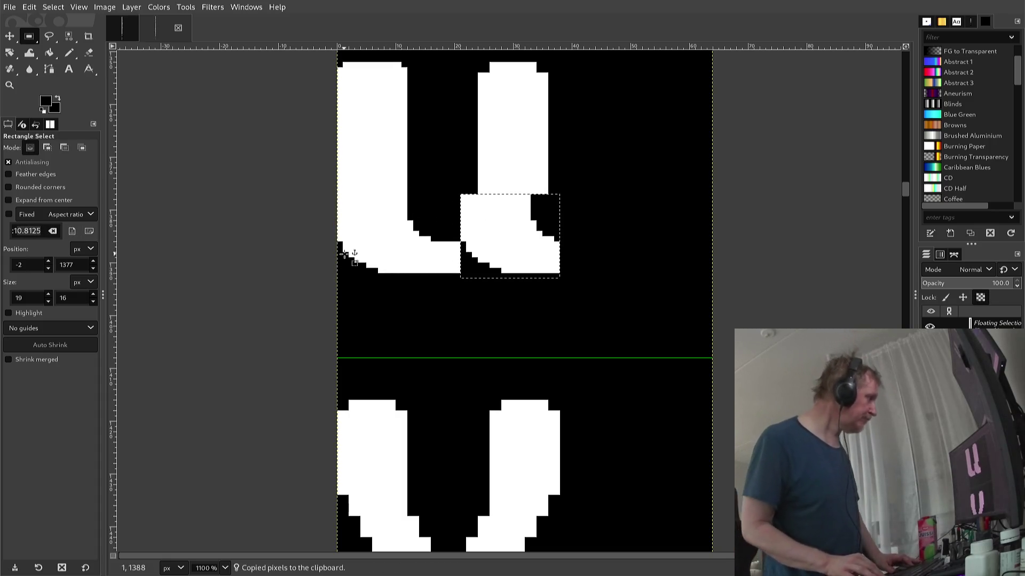
{"action": "key", "text": "Left"}
{"action": "key", "text": "Left"}
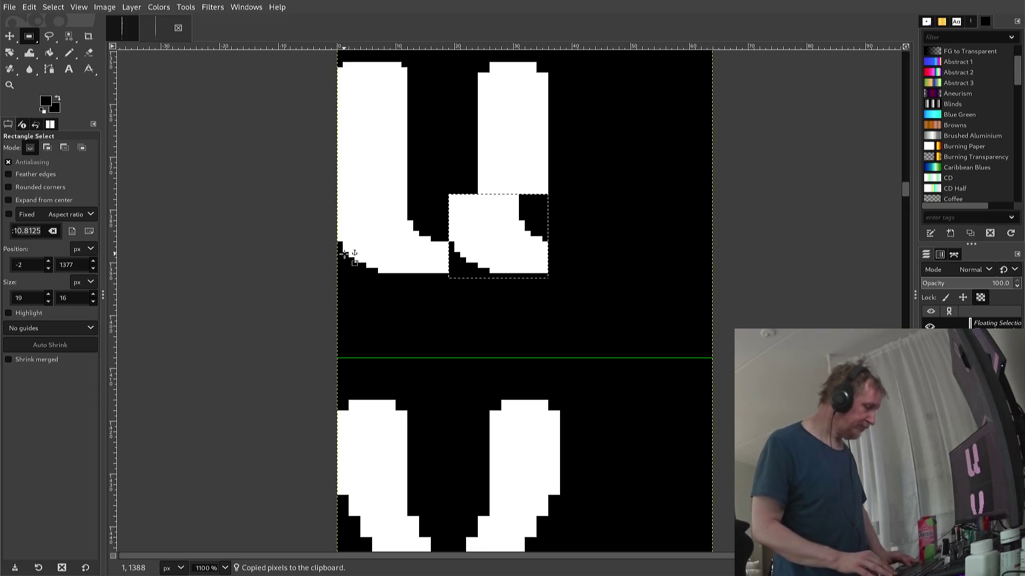
- Flip the pasted curve horizontally and anchor it as the U's bottom-right corner
{"action": "key", "text": "alt+l"}
{"action": "key", "text": "t"}
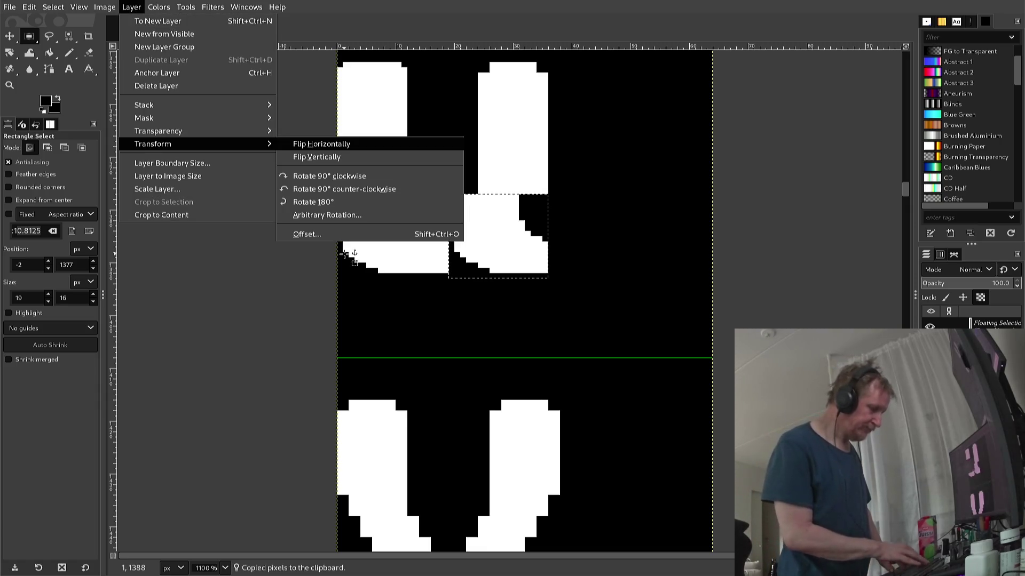
{"action": "key", "text": "h"}
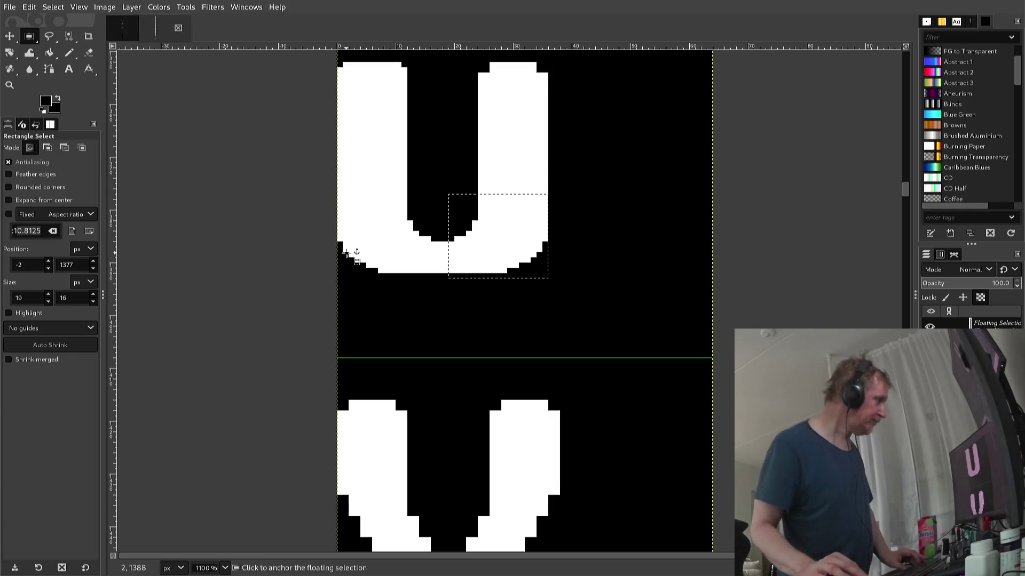
{"action": "left_click", "coordinate": [343, 225]}
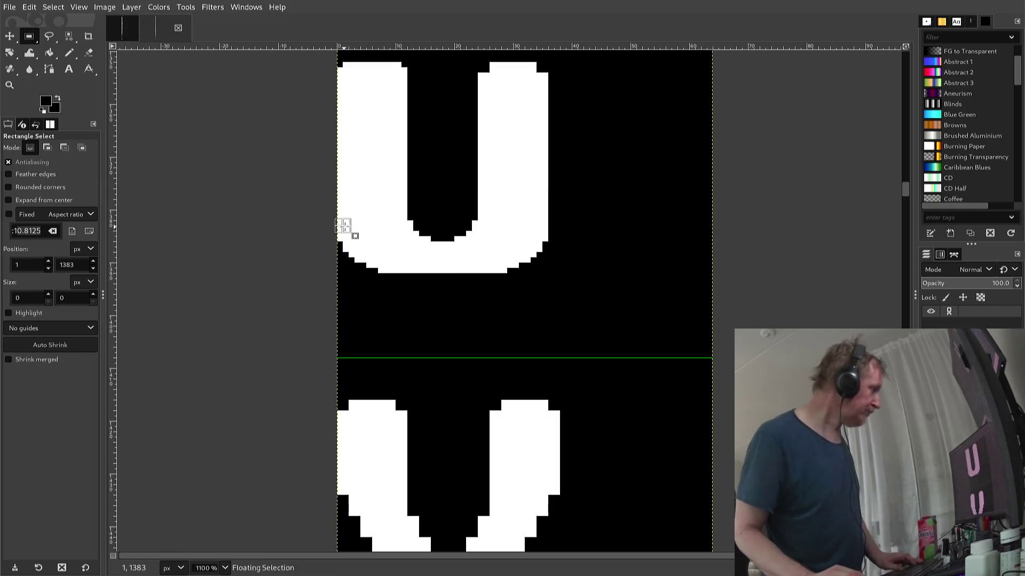
{"action": "key", "text": "n"}
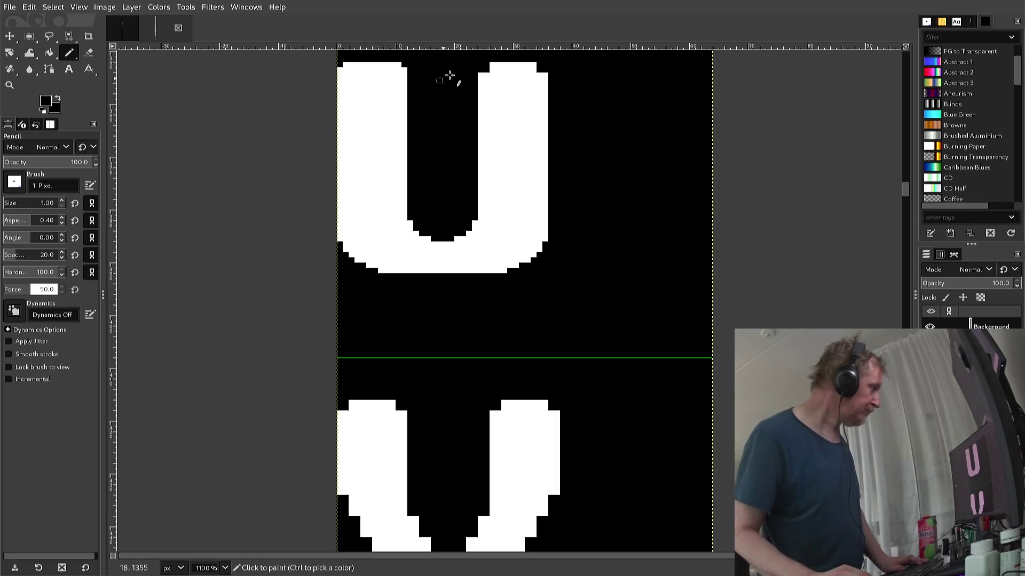
- Swap the painting colour to white, re-export the sheet as font2.png, and scroll down to the V
{"action": "left_click", "coordinate": [484, 70]}
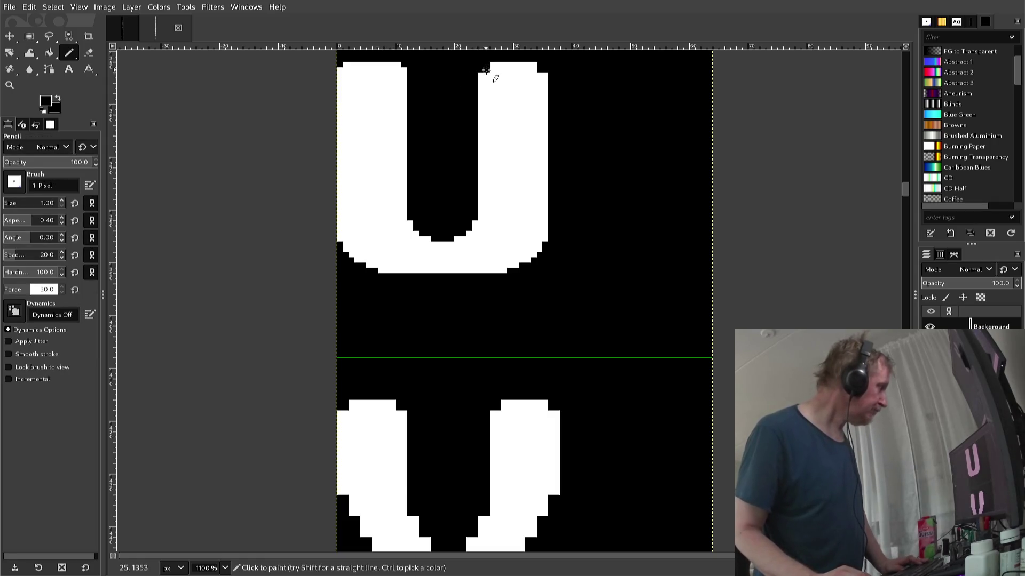
{"action": "key", "text": "x"}
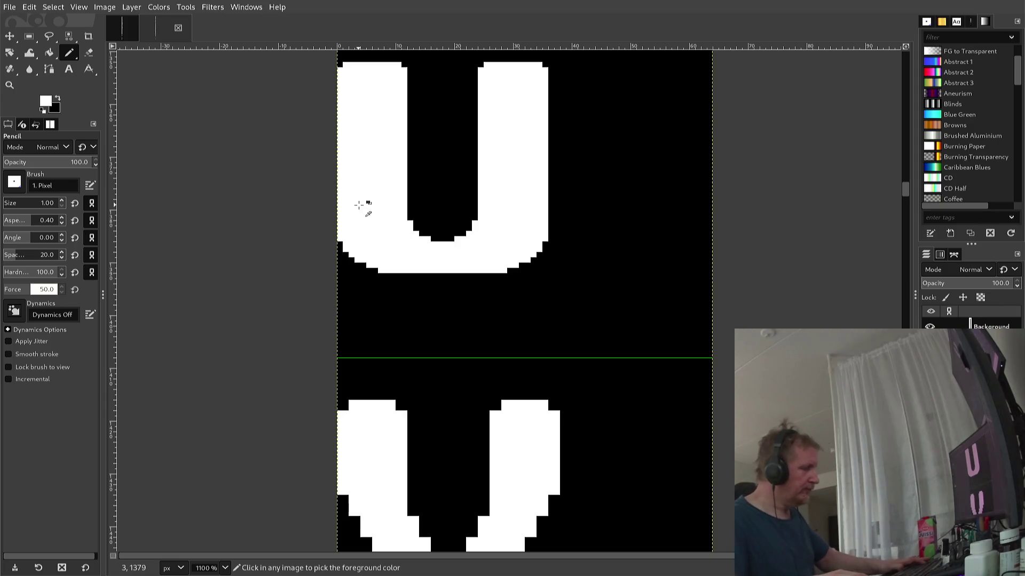
{"action": "key", "text": "ctrl+e"}
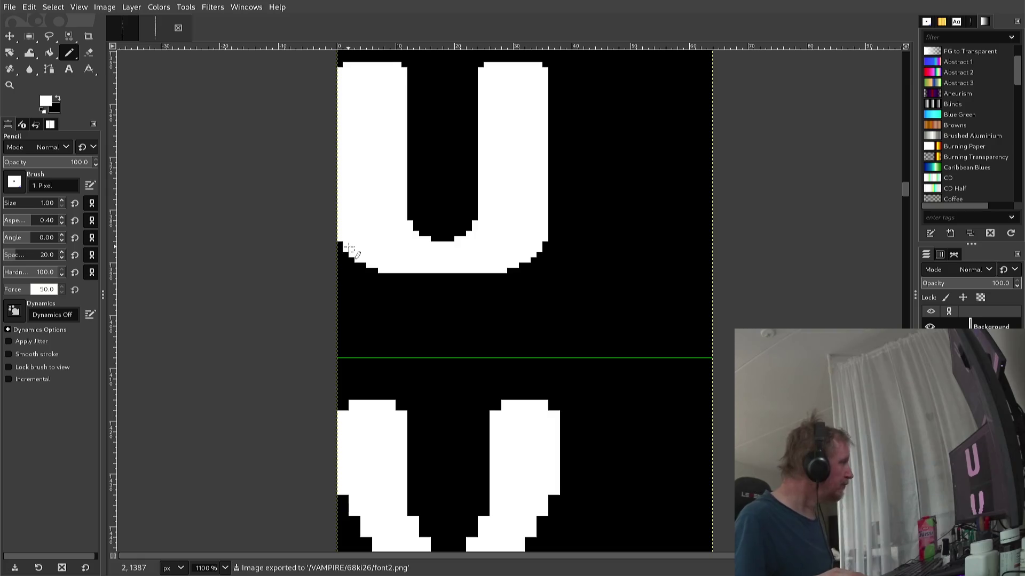
{"action": "scroll", "coordinate": [344, 245], "scroll_direction": "down", "scroll_amount": 3}
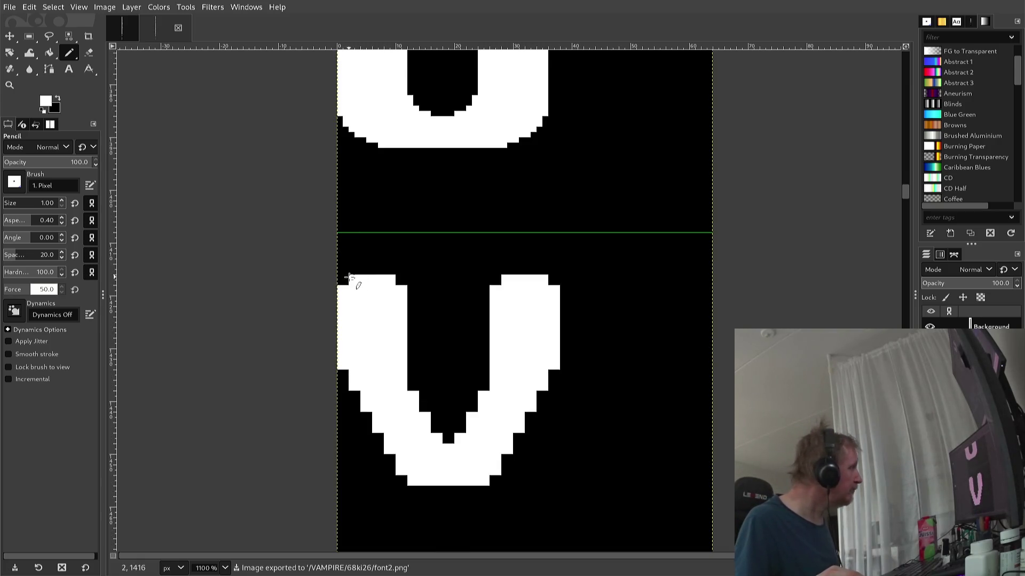
- Add white pixels to the V's upper-left edge, carve its inner left edge black, and fill the notch
{"action": "left_click", "coordinate": [346, 277]}
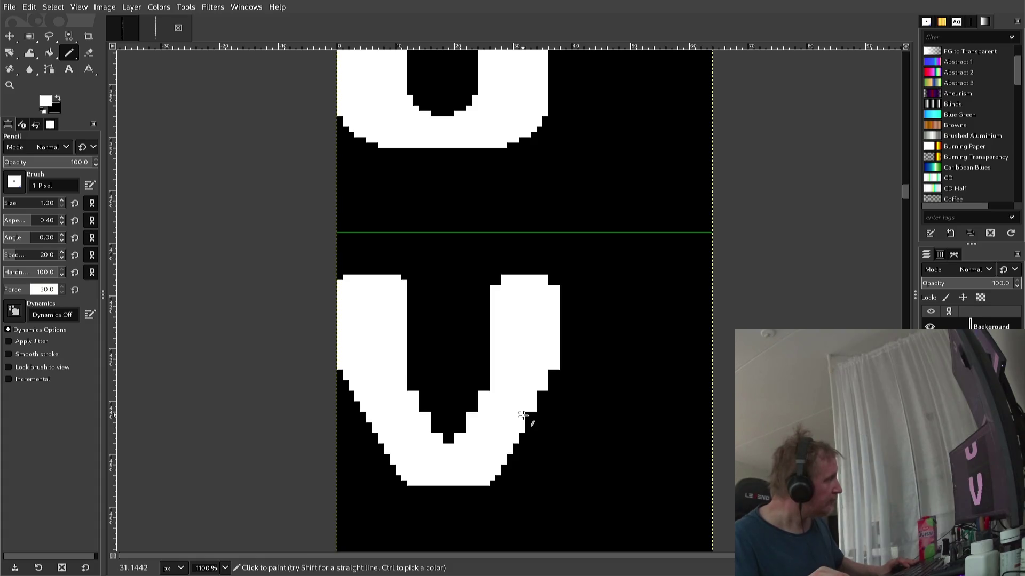
{"action": "left_click", "coordinate": [443, 437], "text": "ctrl"}
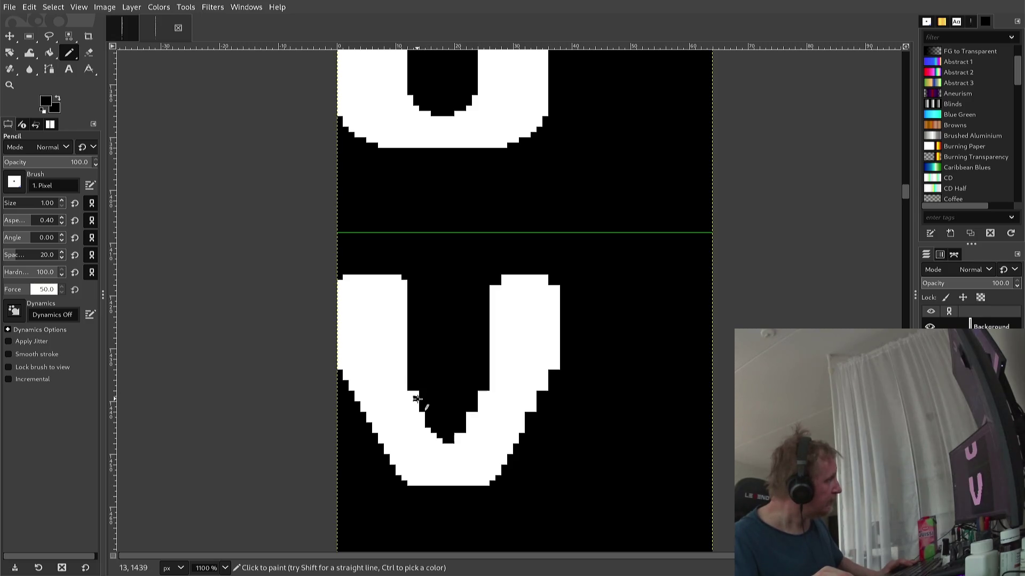
{"action": "left_click", "coordinate": [416, 395]}
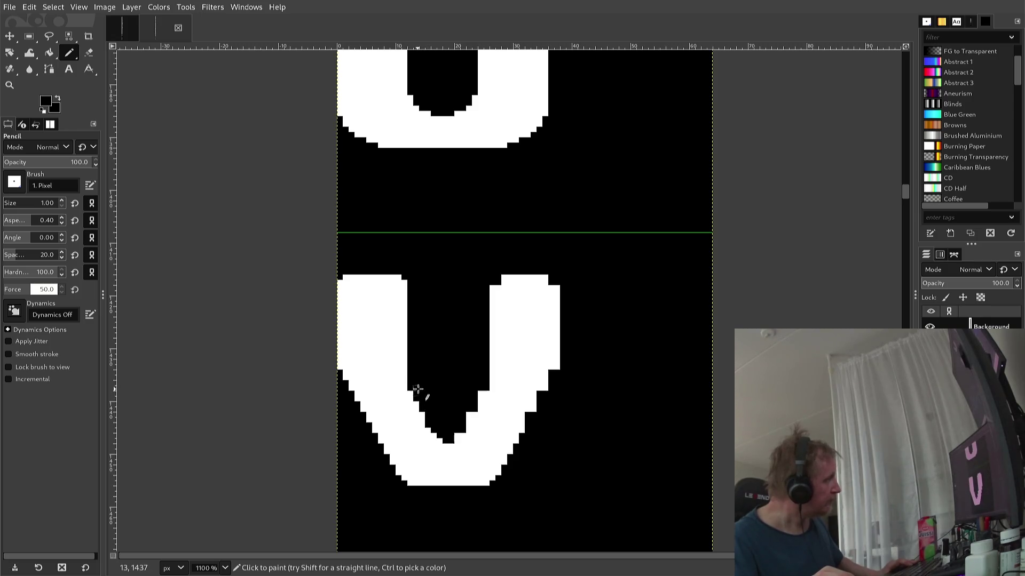
{"action": "left_click", "coordinate": [425, 430], "text": "ctrl"}
{"action": "left_click", "coordinate": [428, 425]}
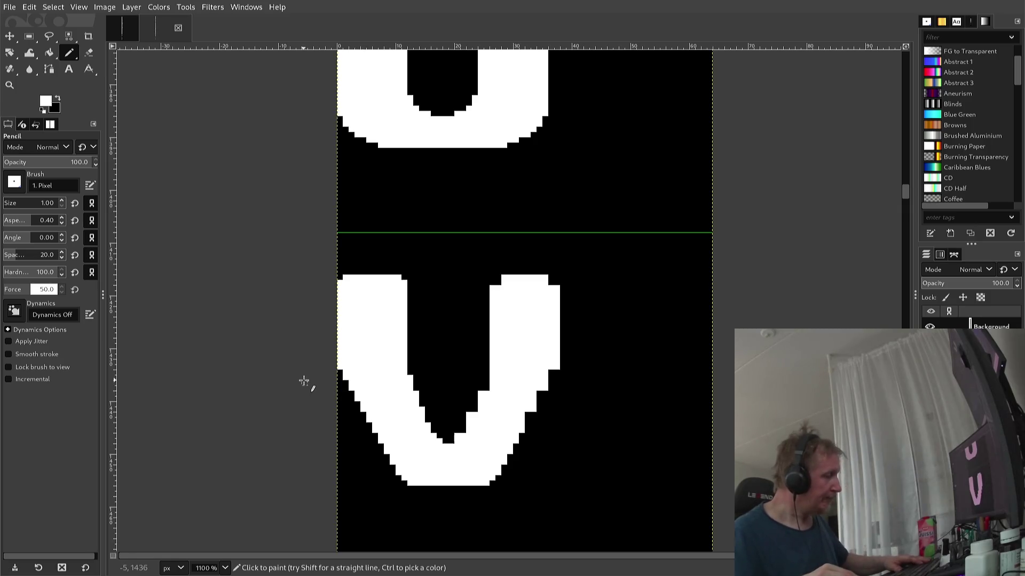
- Select the V's left half, trimmed by one pixel, then copy and paste it shifted right
{"action": "key", "text": "r"}
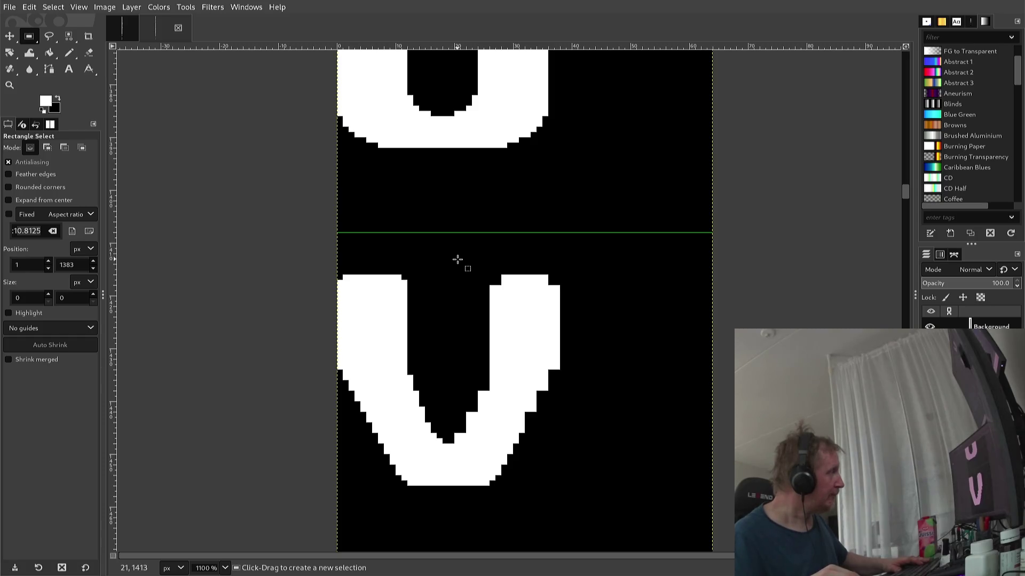
{"action": "left_click_drag", "start_coordinate": [459, 259], "coordinate": [328, 502]}
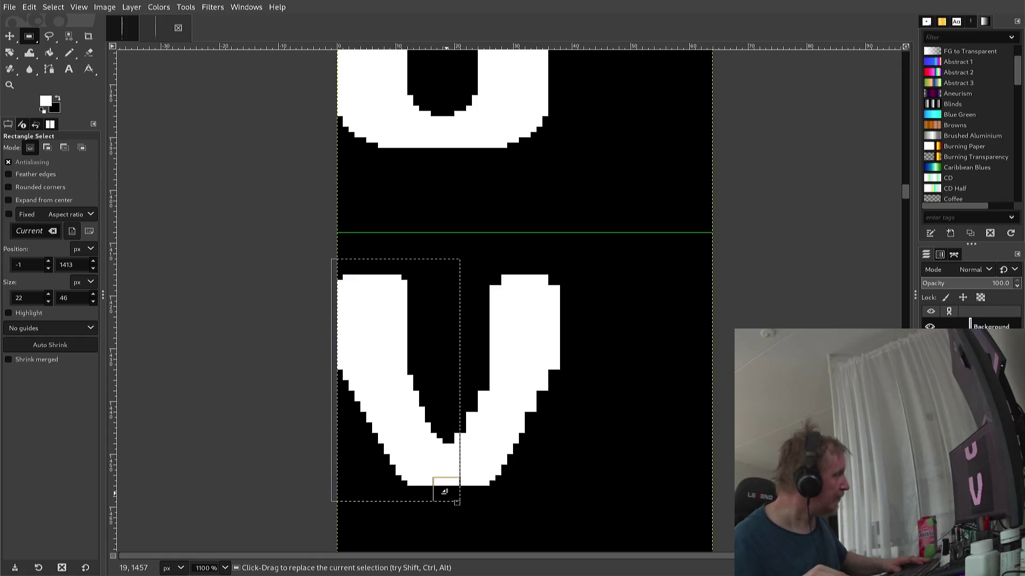
{"action": "left_click_drag", "start_coordinate": [442, 487], "coordinate": [432, 492]}
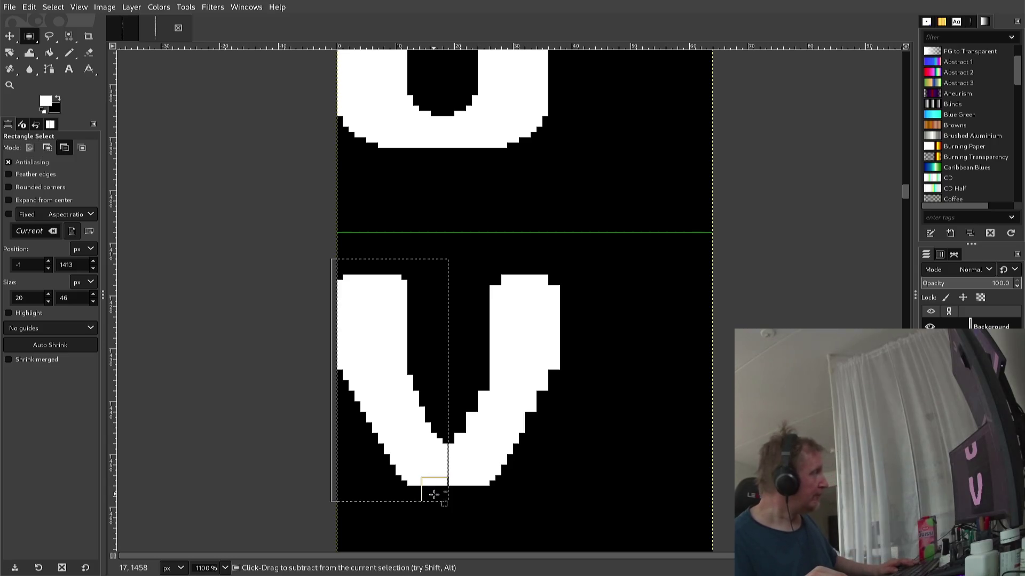
{"action": "key", "text": "ctrl+c"}
{"action": "key", "text": "ctrl+v"}
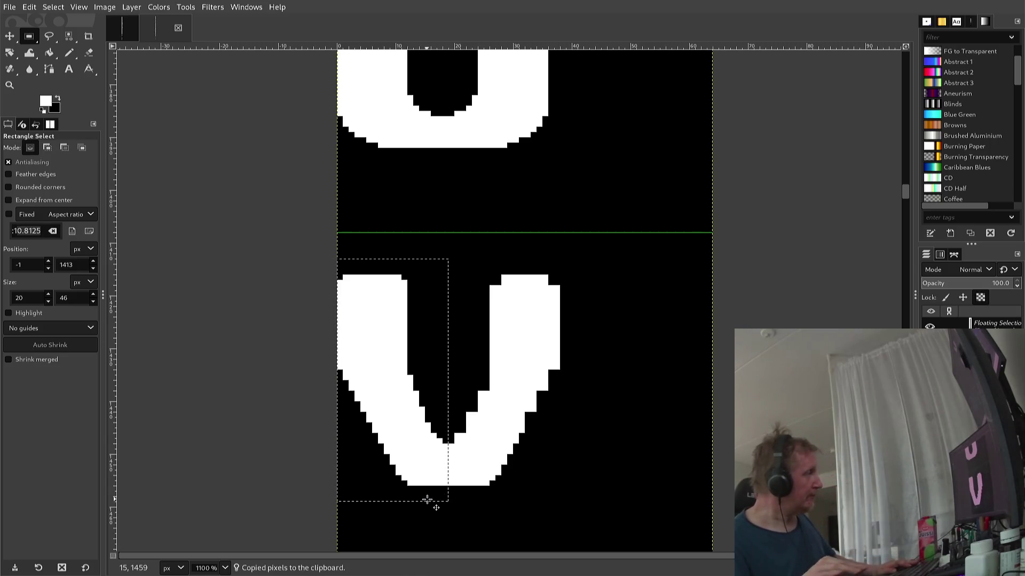
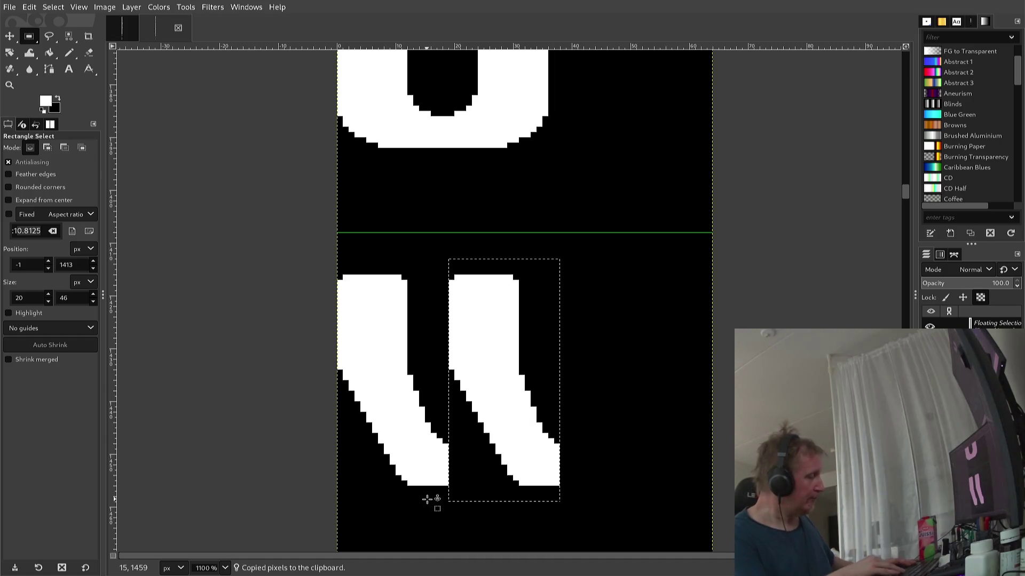
- Flip the pasted left stroke horizontally so it becomes the V's right half
{"action": "key", "text": "alt+l"}
{"action": "key", "text": "t"}
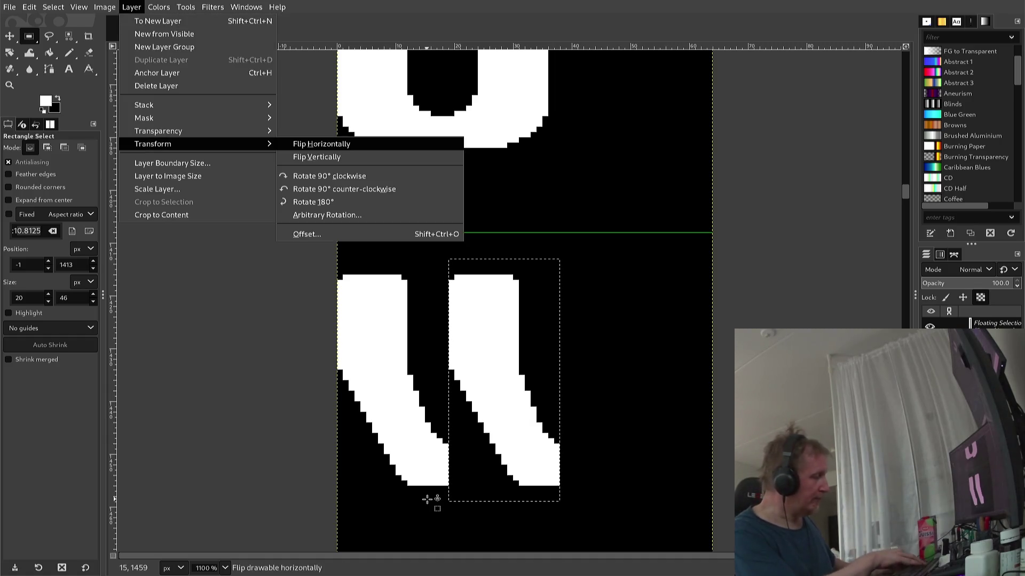
{"action": "key", "text": "h"}
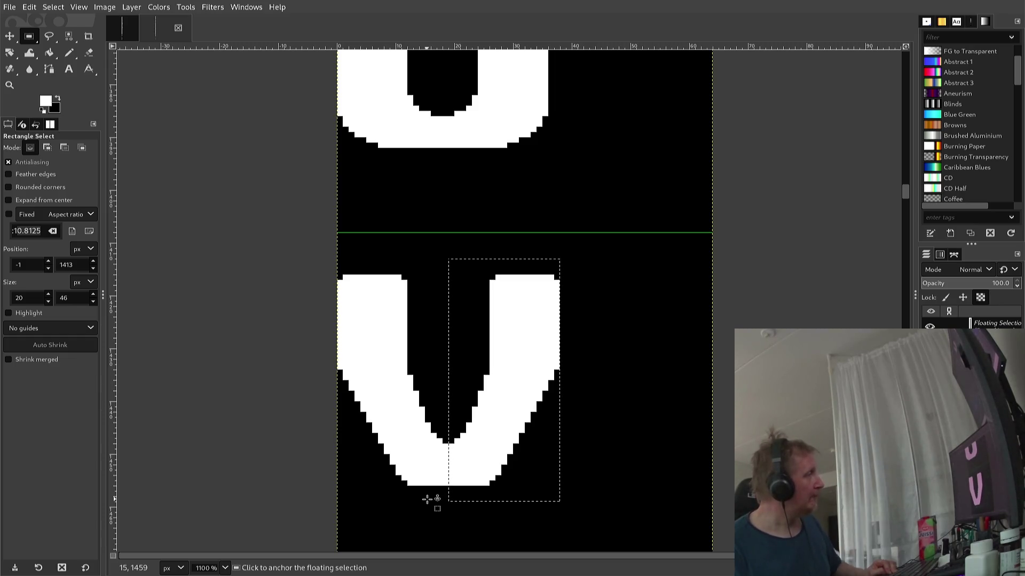
{"action": "left_click", "coordinate": [427, 499]}
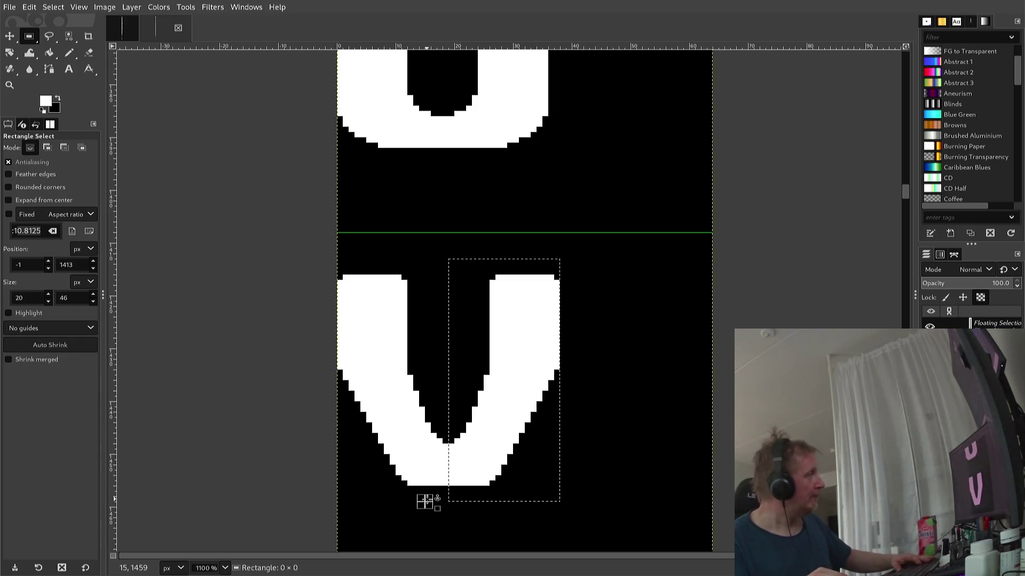
- Anchor the mirrored half, pick black for the Pencil, and overwrite /VAMPIRE/68ki26/font2.png
{"action": "key", "text": "n"}
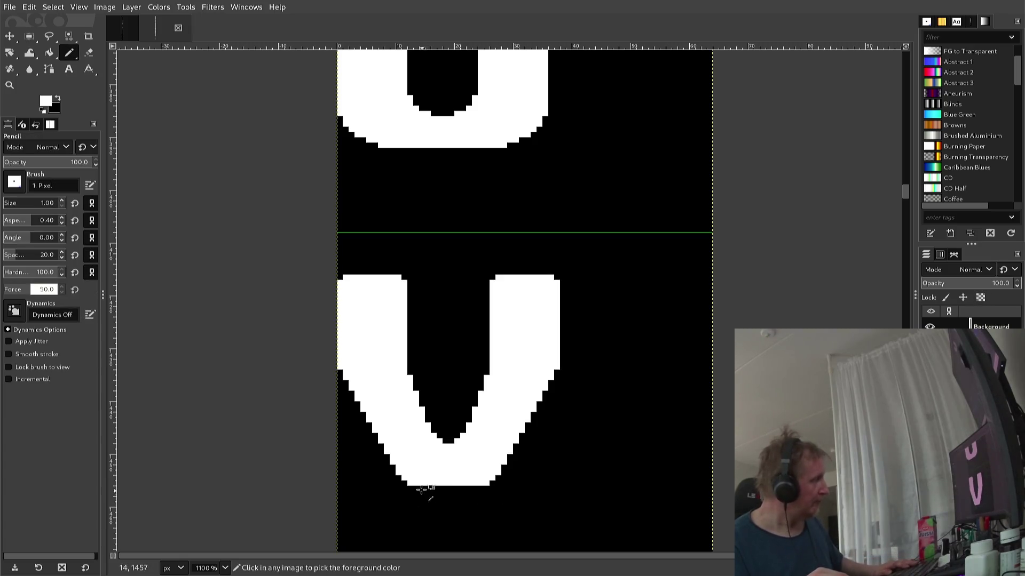
{"action": "left_click", "coordinate": [406, 489], "text": "ctrl"}
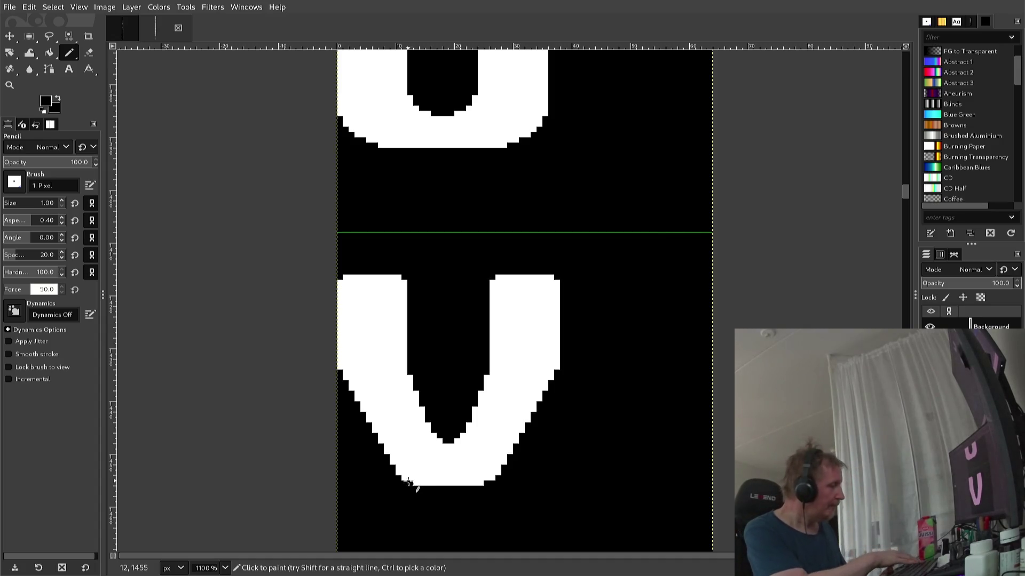
{"action": "key", "text": "ctrl+e"}
{"action": "scroll", "coordinate": [366, 439], "scroll_direction": "down", "scroll_amount": 5}
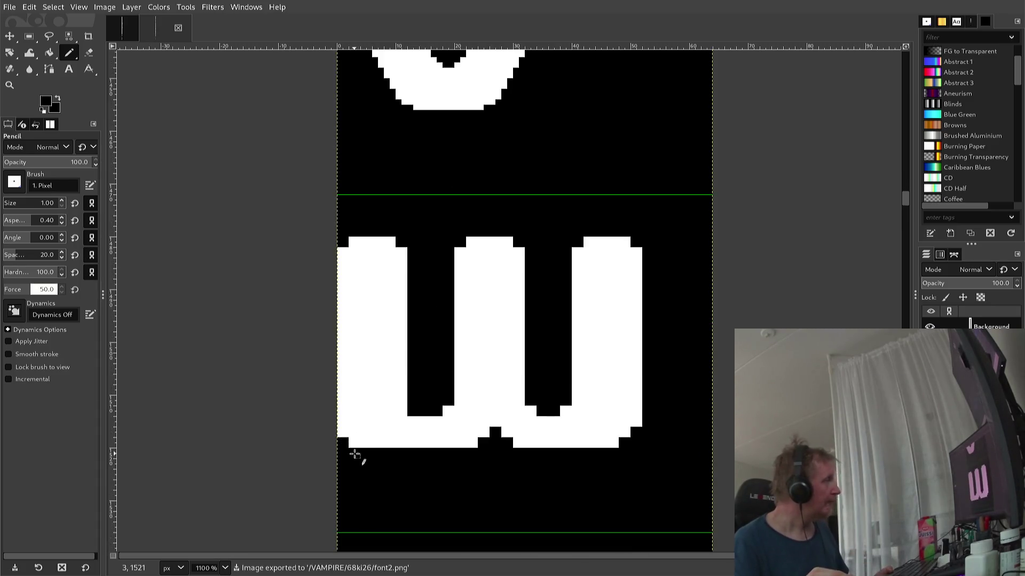
{"action": "scroll", "coordinate": [355, 454], "scroll_direction": "down", "scroll_amount": 4}
{"action": "scroll", "coordinate": [352, 457], "scroll_direction": "down", "scroll_amount": 7}
{"action": "scroll", "coordinate": [351, 458], "scroll_direction": "up", "scroll_amount": 5}
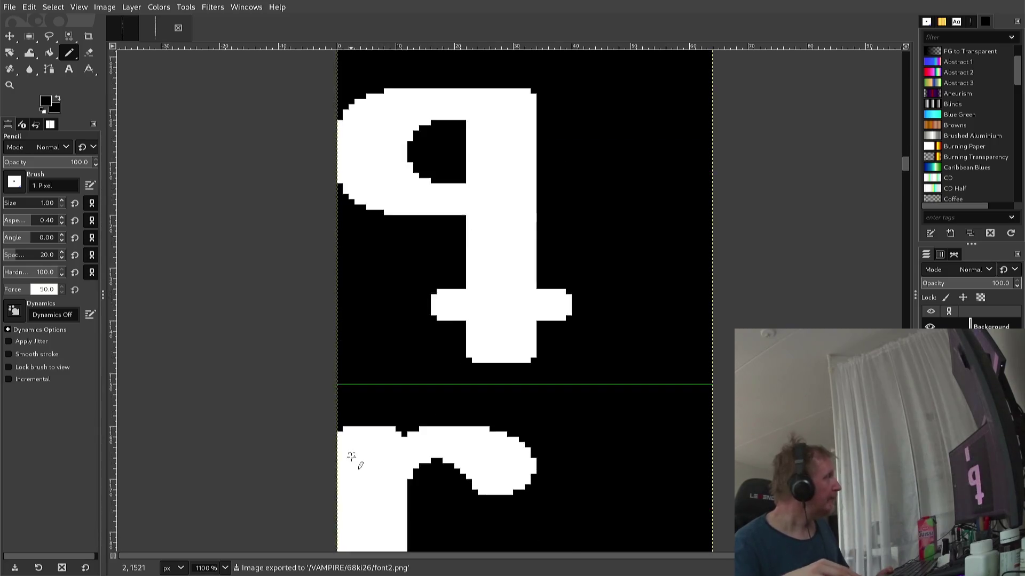
{"action": "scroll", "coordinate": [351, 459], "scroll_direction": "up", "scroll_amount": 5}
{"action": "scroll", "coordinate": [350, 461], "scroll_direction": "up", "scroll_amount": 5}
{"action": "scroll", "coordinate": [346, 464], "scroll_direction": "up", "scroll_amount": 5}
{"action": "scroll", "coordinate": [347, 464], "scroll_direction": "down", "scroll_amount": 2}
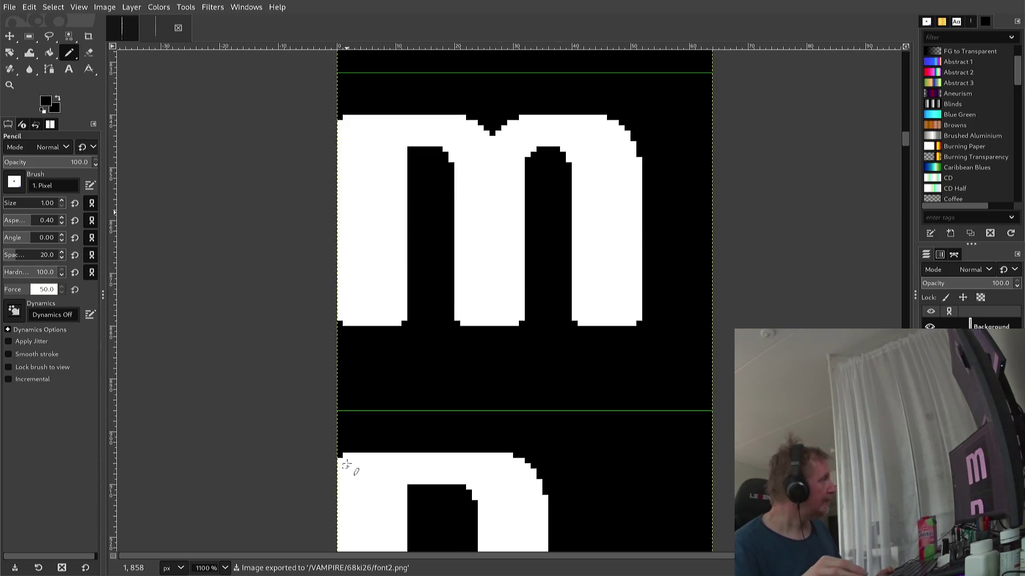
{"action": "key", "text": "r"}
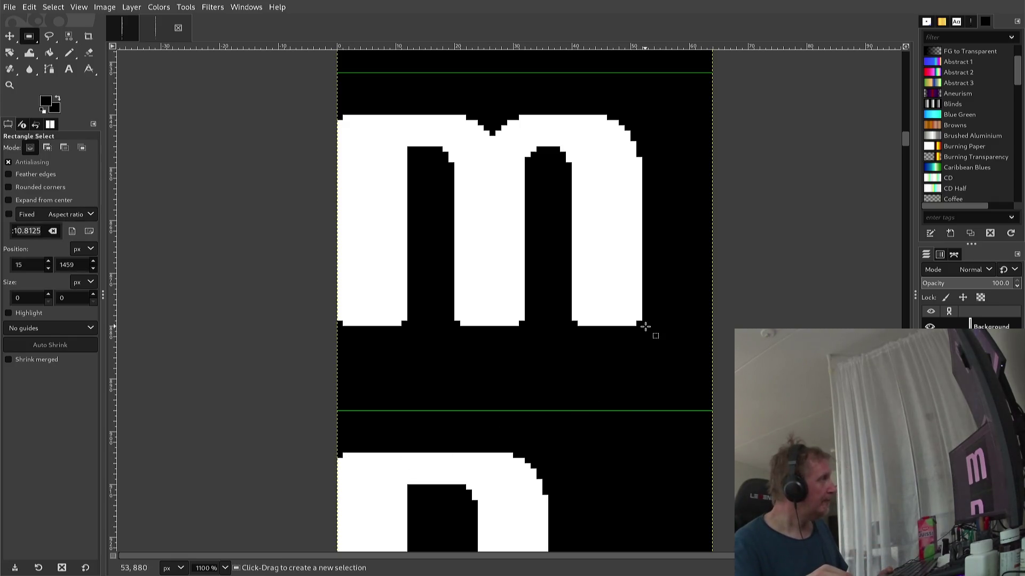
- Draw a tight 52 × 40 rectangle selection around the m glyph and copy it
{"action": "left_click_drag", "start_coordinate": [645, 327], "coordinate": [294, 137]}
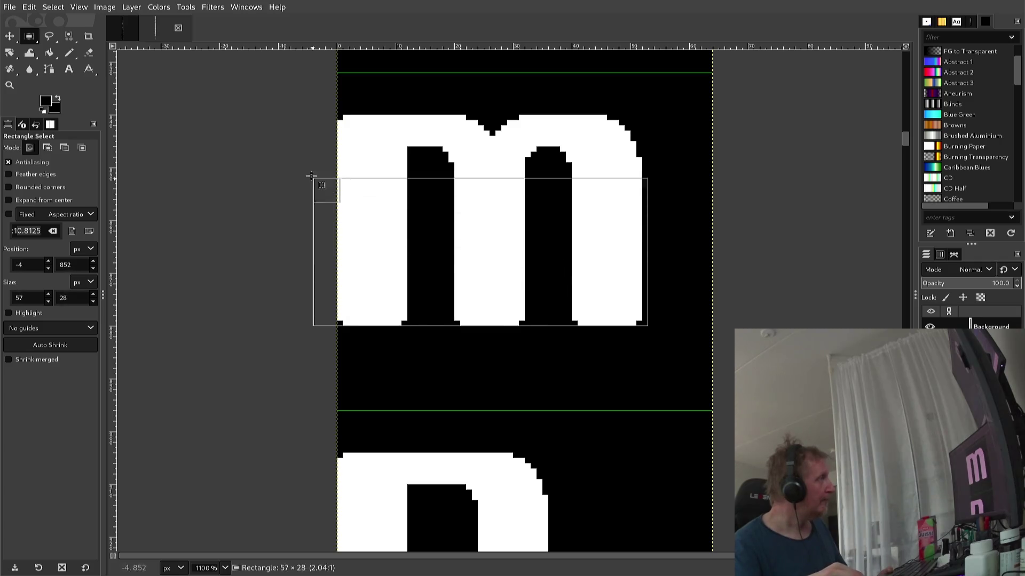
{"action": "left_click_drag", "start_coordinate": [295, 138], "coordinate": [313, 115]}
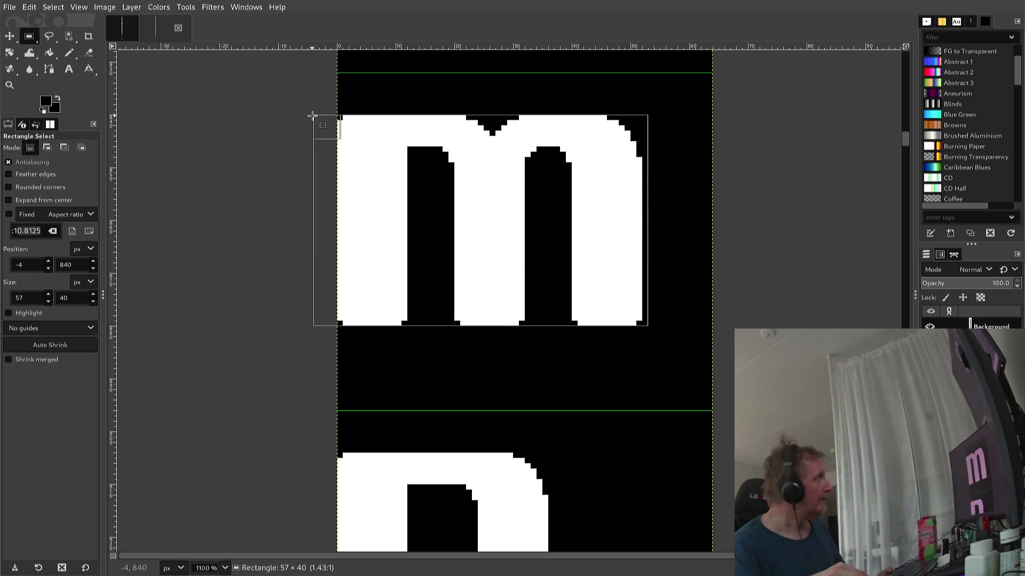
{"action": "key", "text": "Left"}
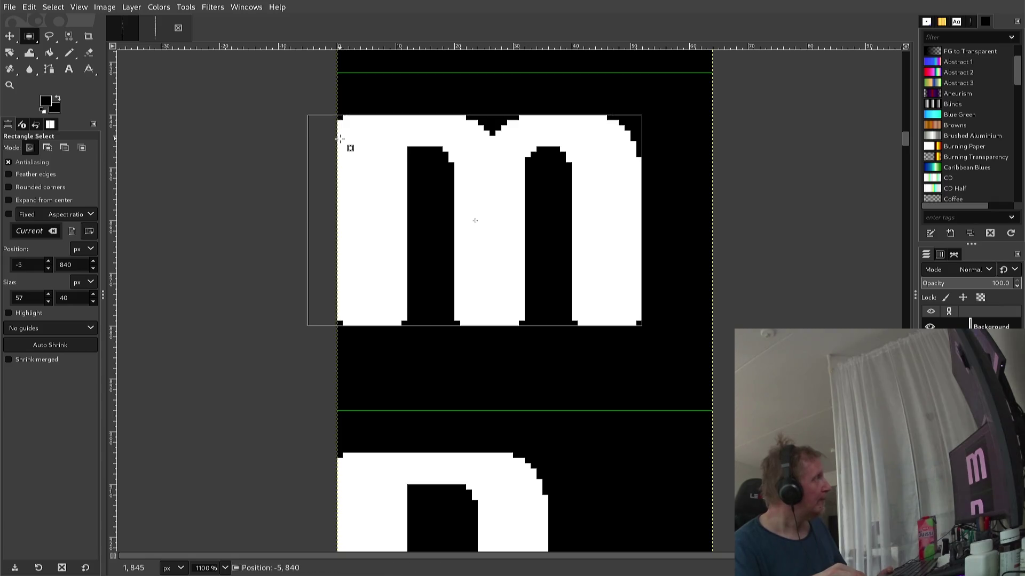
{"action": "left_click_drag", "start_coordinate": [332, 139], "coordinate": [349, 126]}
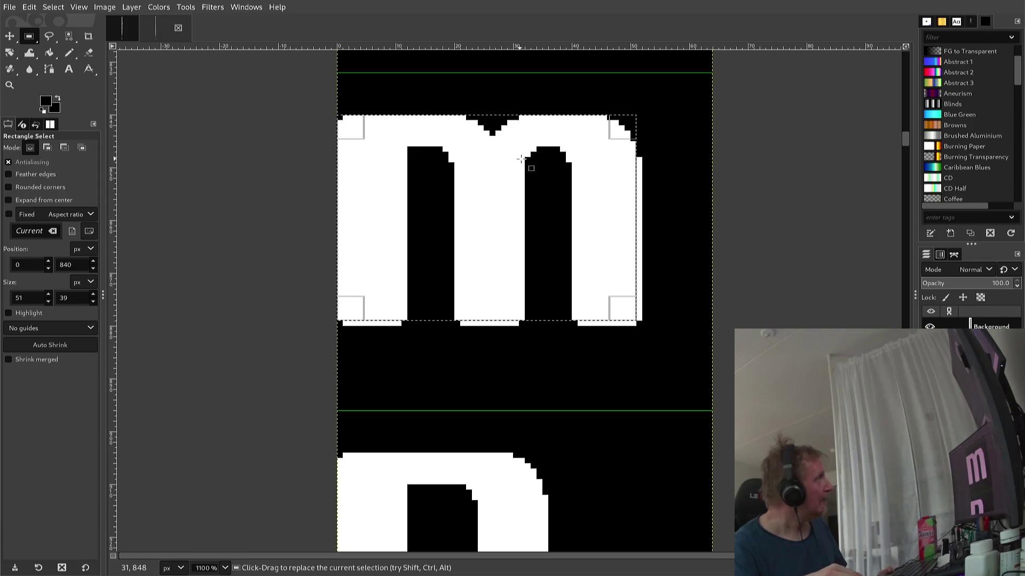
{"action": "left_click_drag", "start_coordinate": [617, 130], "coordinate": [624, 129]}
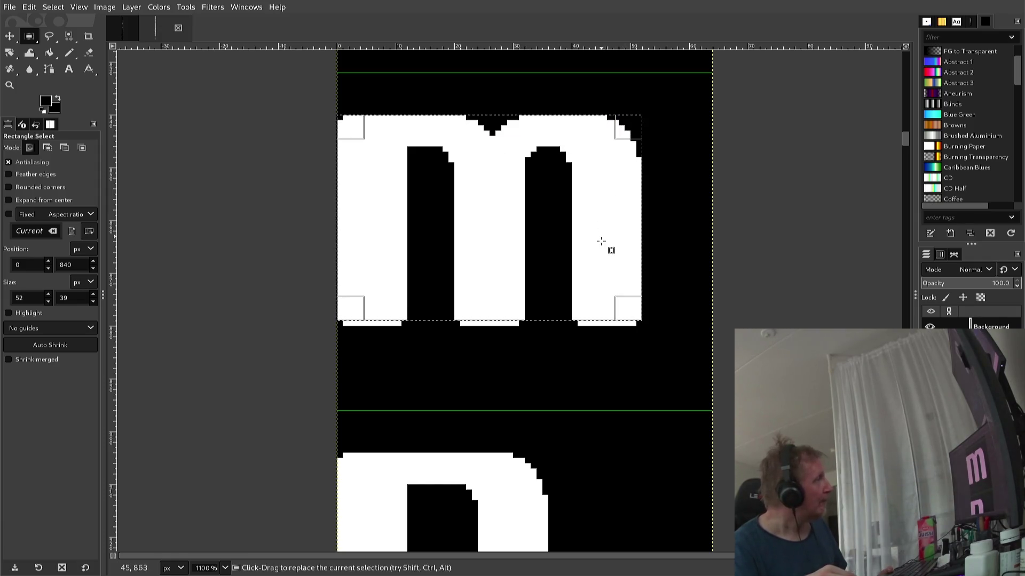
{"action": "left_click_drag", "start_coordinate": [620, 302], "coordinate": [622, 310]}
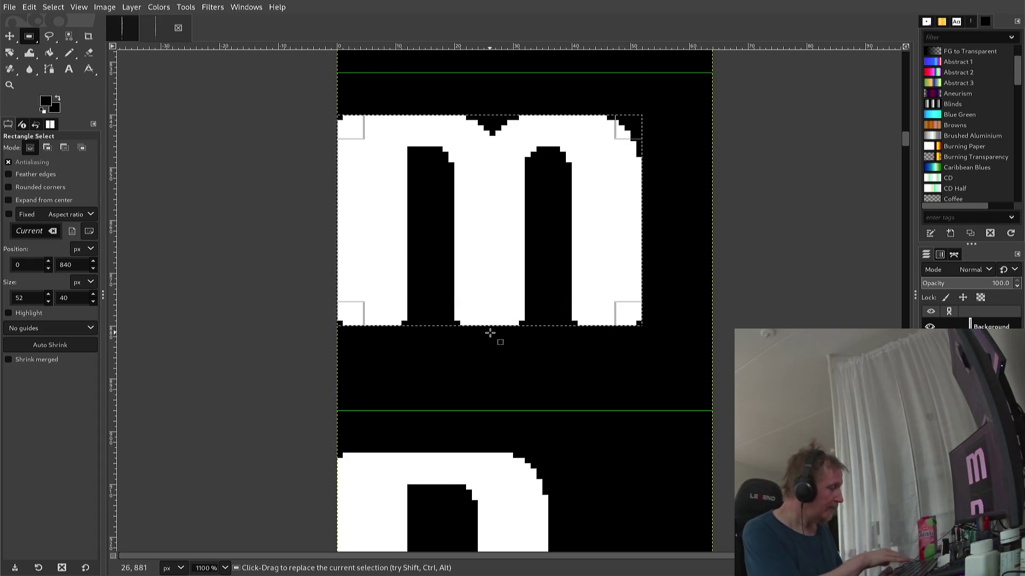
{"action": "key", "text": "ctrl"}
{"action": "key", "text": "ctrl+c"}
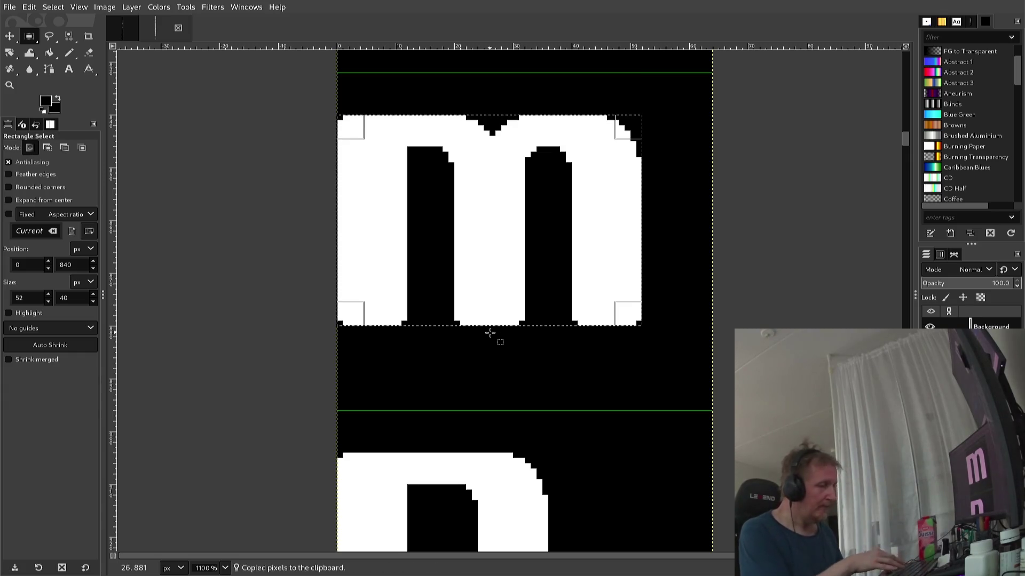
- Paste the copied m over the w cell and flip it vertically into a W
{"action": "scroll", "coordinate": [481, 331], "scroll_direction": "down", "scroll_amount": 2}
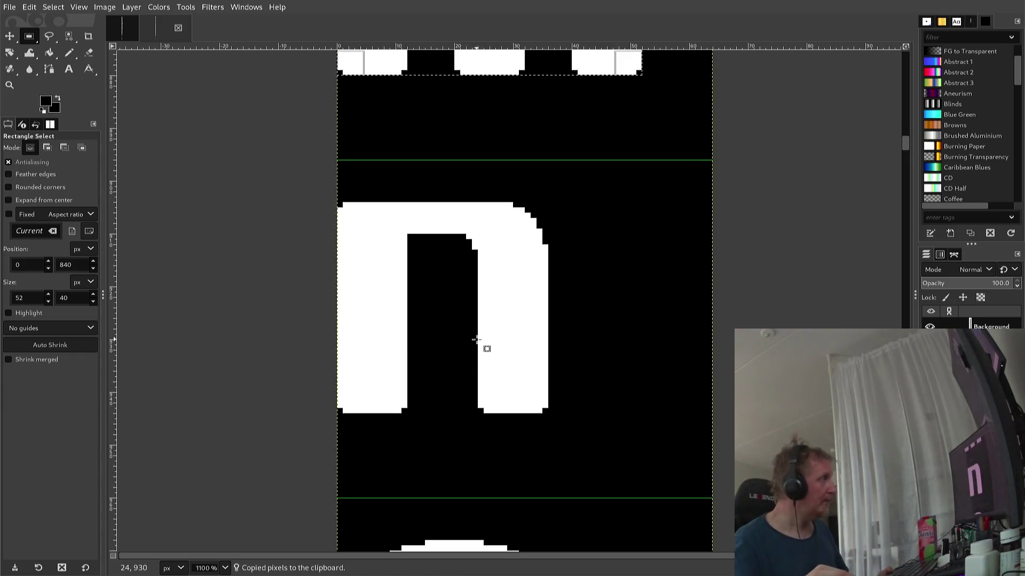
{"action": "scroll", "coordinate": [478, 343], "scroll_direction": "down", "scroll_amount": 1}
{"action": "scroll", "coordinate": [473, 346], "scroll_direction": "down", "scroll_amount": 3}
{"action": "scroll", "coordinate": [469, 355], "scroll_direction": "down", "scroll_amount": 4}
{"action": "scroll", "coordinate": [453, 371], "scroll_direction": "down", "scroll_amount": 4}
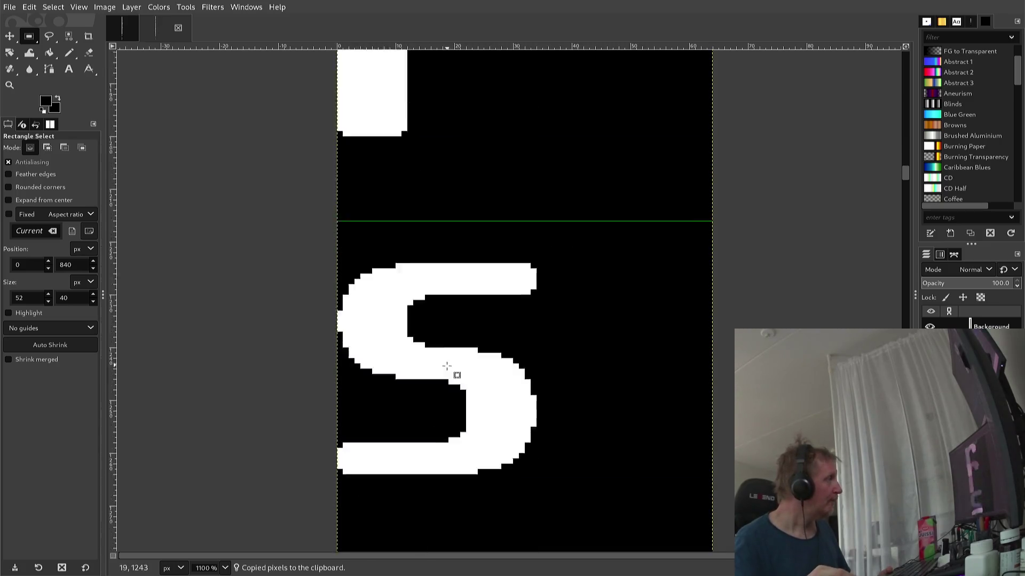
{"action": "scroll", "coordinate": [446, 366], "scroll_direction": "down", "scroll_amount": 4}
{"action": "scroll", "coordinate": [441, 374], "scroll_direction": "down", "scroll_amount": 2}
{"action": "scroll", "coordinate": [436, 382], "scroll_direction": "down", "scroll_amount": 2}
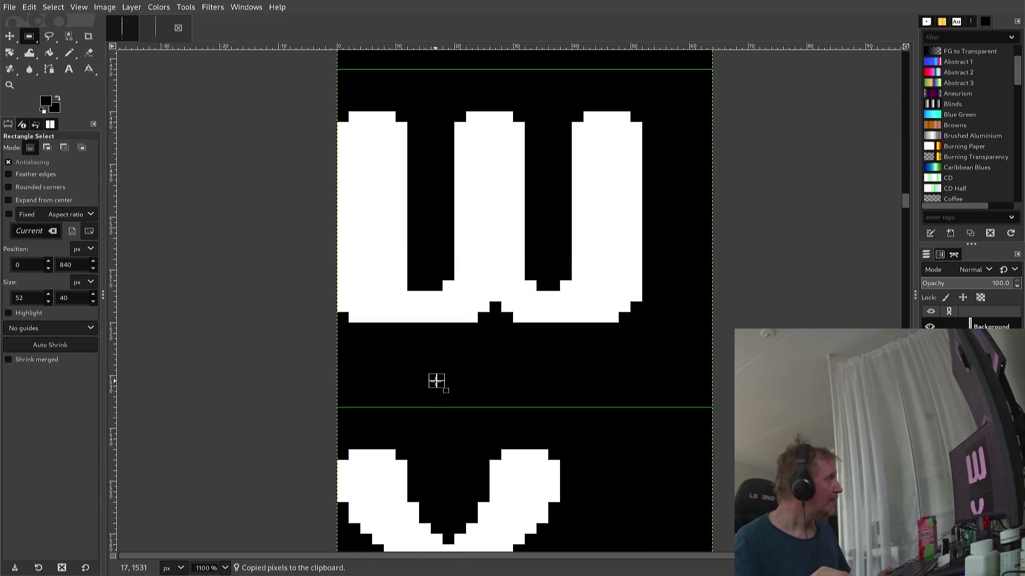
{"action": "left_click", "coordinate": [436, 381]}
{"action": "key", "text": "ctrl"}
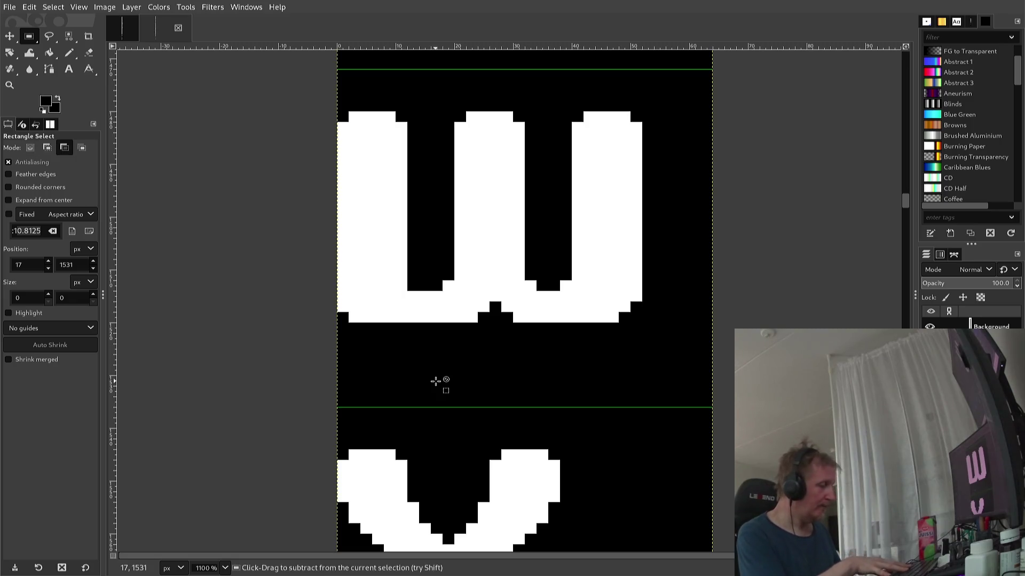
{"action": "key", "text": "ctrl+v"}
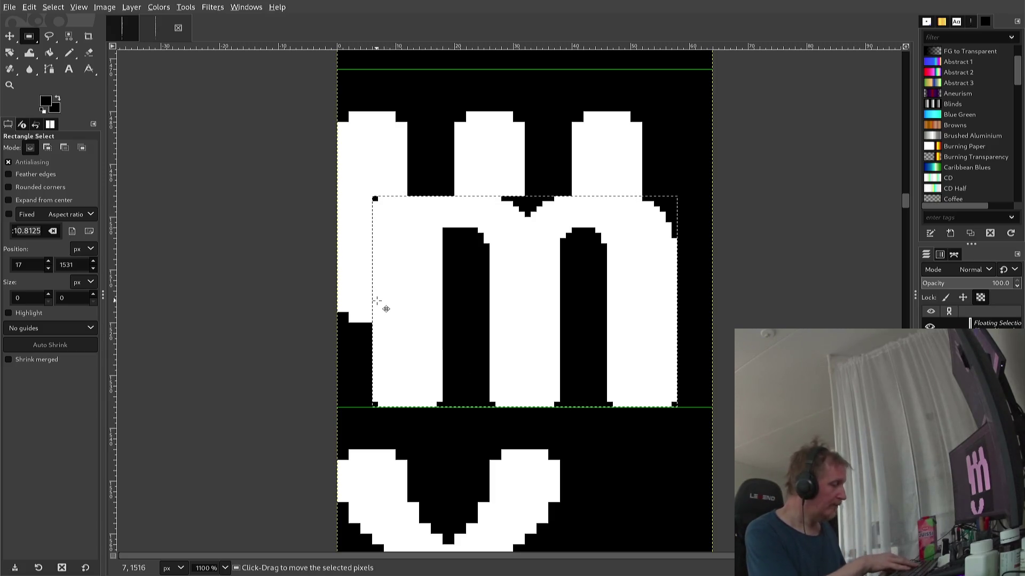
{"action": "key", "text": "alt+l"}
{"action": "key", "text": "t"}
{"action": "key", "text": "Down"}
{"action": "key", "text": "Return"}
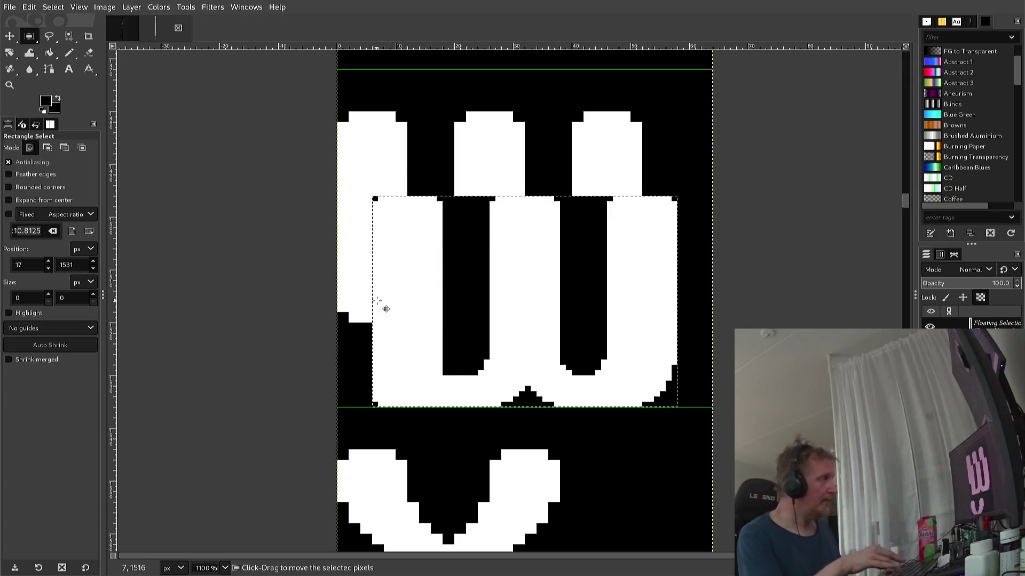
- Nudge the floating W one pixel left and two pixels up, then anchor it
{"action": "key", "text": "Left"}
{"action": "key", "text": "Left"}
{"action": "key", "text": "Left"}
{"action": "key", "text": "Left"}
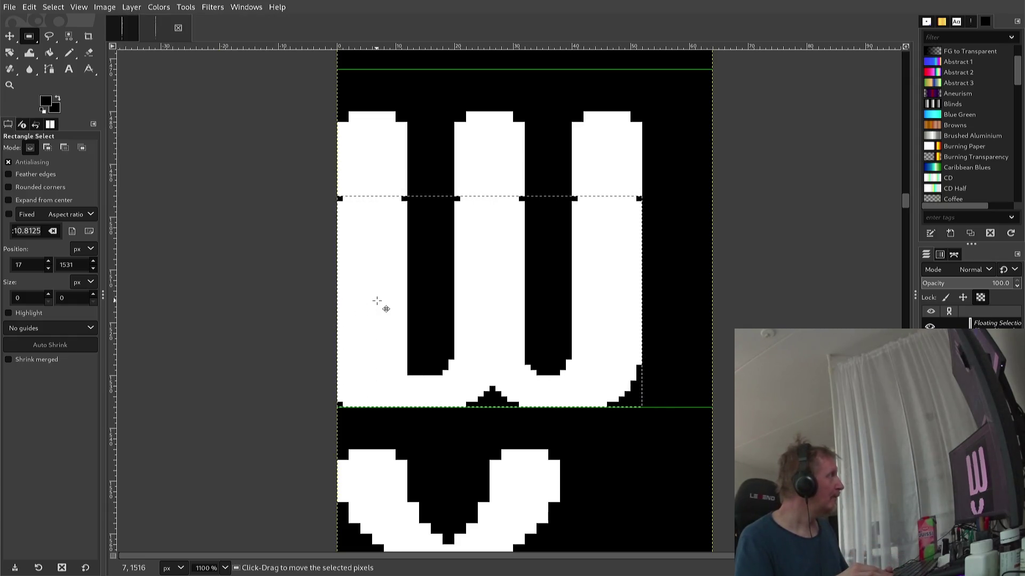
{"action": "key", "text": "Up"}
{"action": "key", "text": "Up"}
{"action": "key", "text": "Up"}
{"action": "key", "text": "Up"}
{"action": "key", "text": "Up"}
{"action": "key", "text": "Up"}
{"action": "key", "text": "Up"}
{"action": "key", "text": "Up"}
{"action": "key", "text": "Up"}
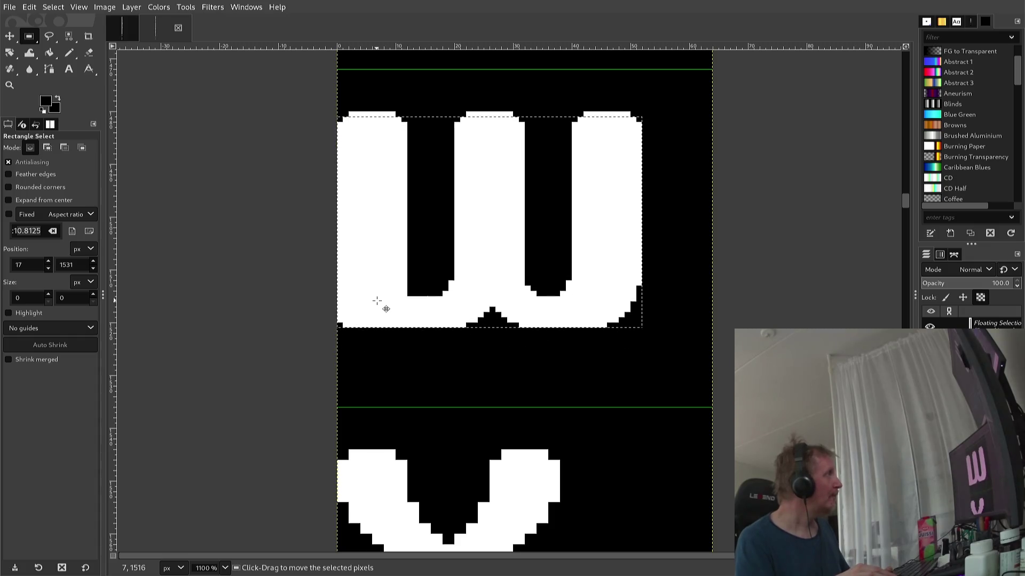
{"action": "key", "text": "Up"}
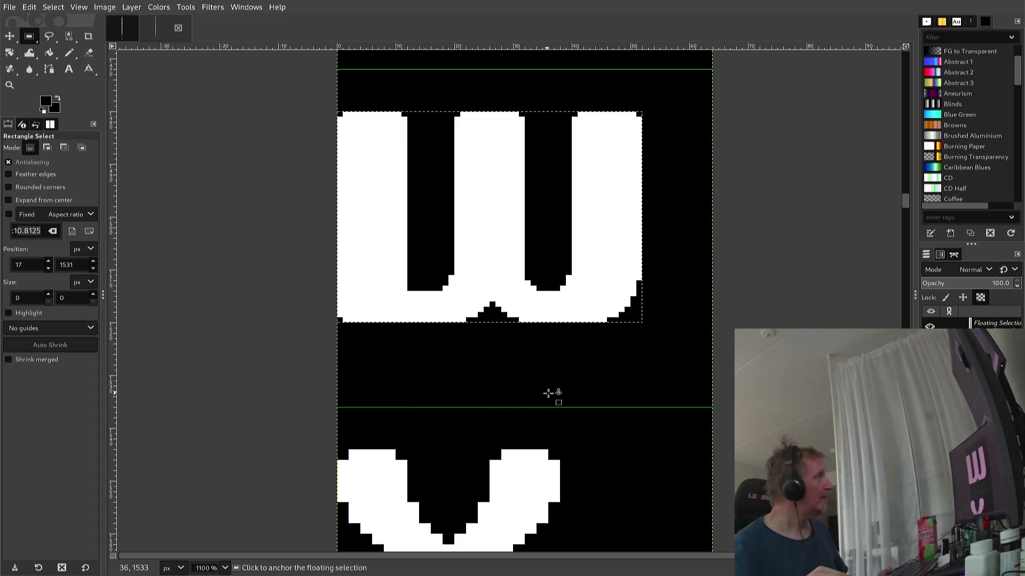
{"action": "left_click", "coordinate": [626, 393]}
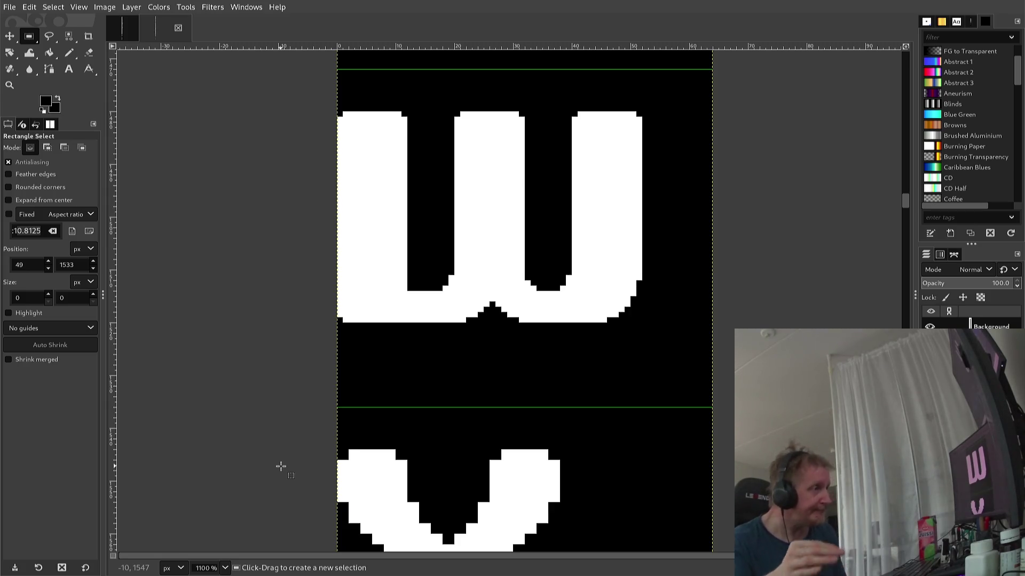
- Switch to the Clone tool with a 1-pixel brush
{"action": "key", "text": "c"}
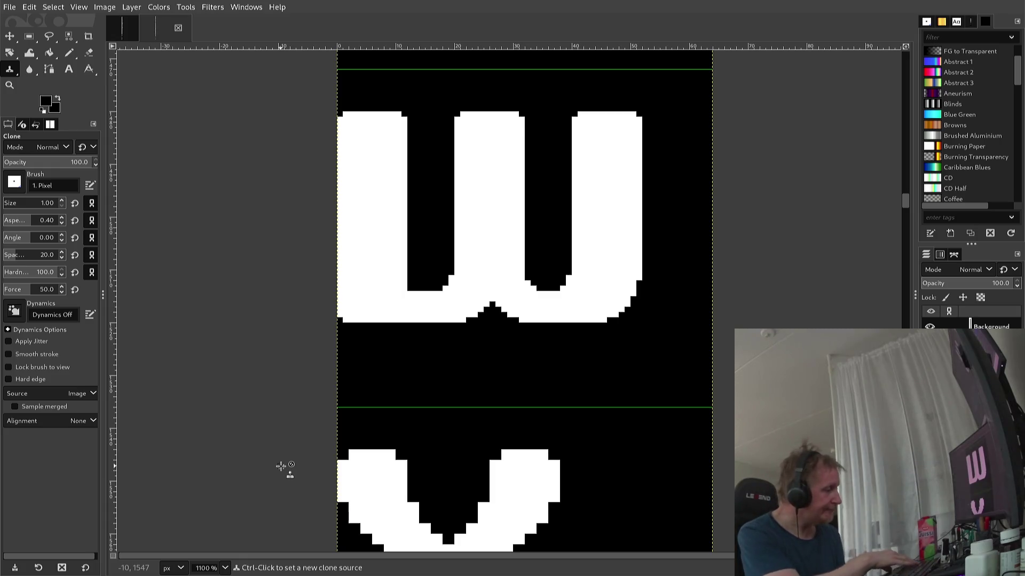
- Overwrite /VAMPIRE/68ki26/font2.png with the current sprite sheet
{"action": "key", "text": "ctrl+e"}
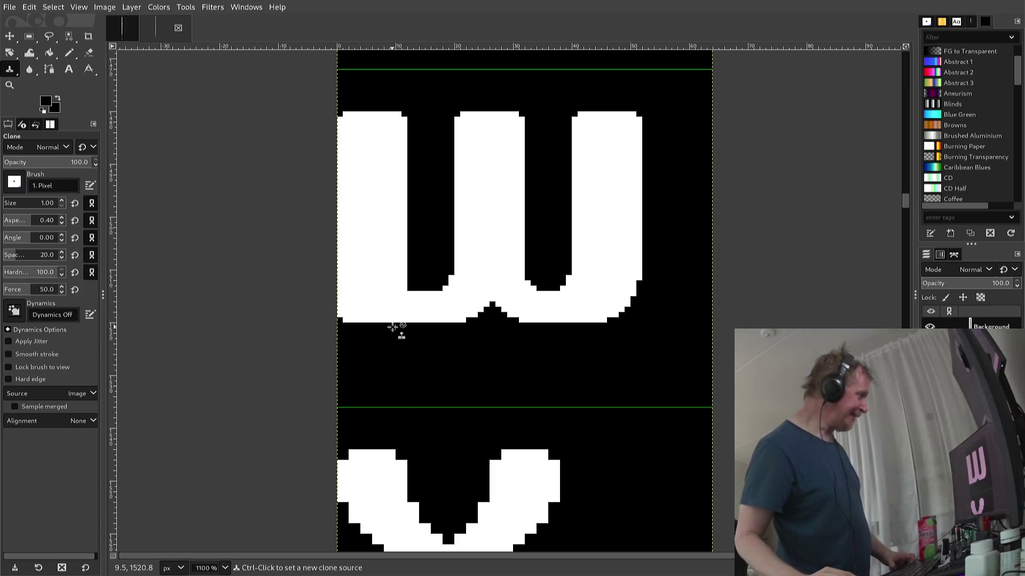
{"action": "scroll", "coordinate": [393, 331], "scroll_direction": "down", "scroll_amount": 5}
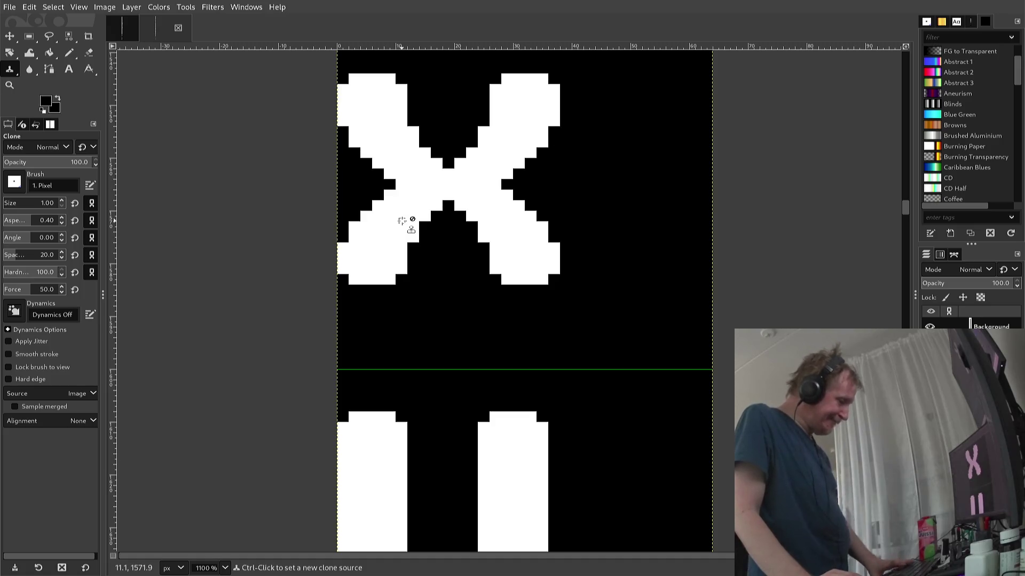
- Paint out stray white pixels on the inner edge of the X's upper-left arm with the black Pencil
{"action": "key", "text": "n"}
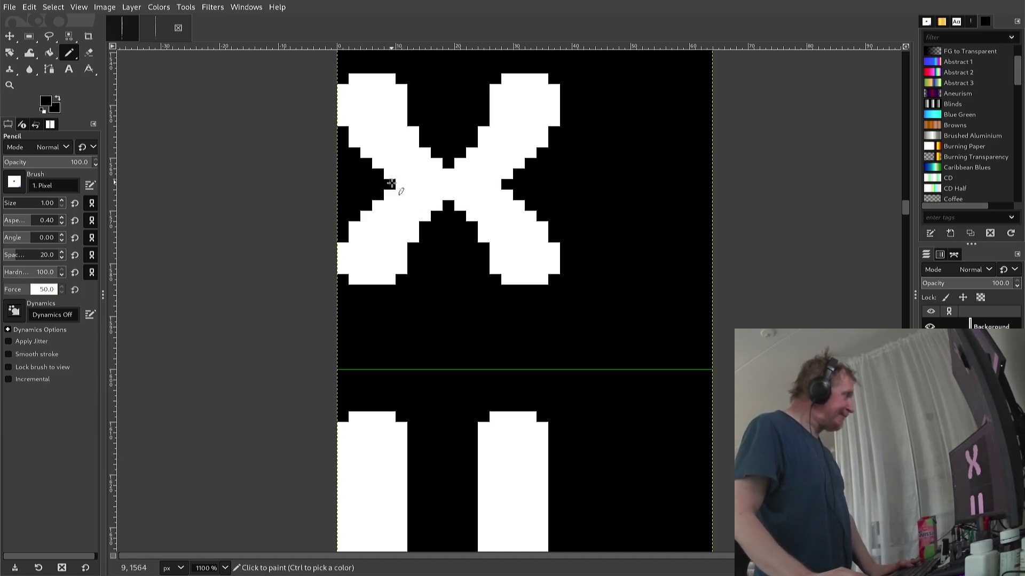
{"action": "key", "text": "ctrl"}
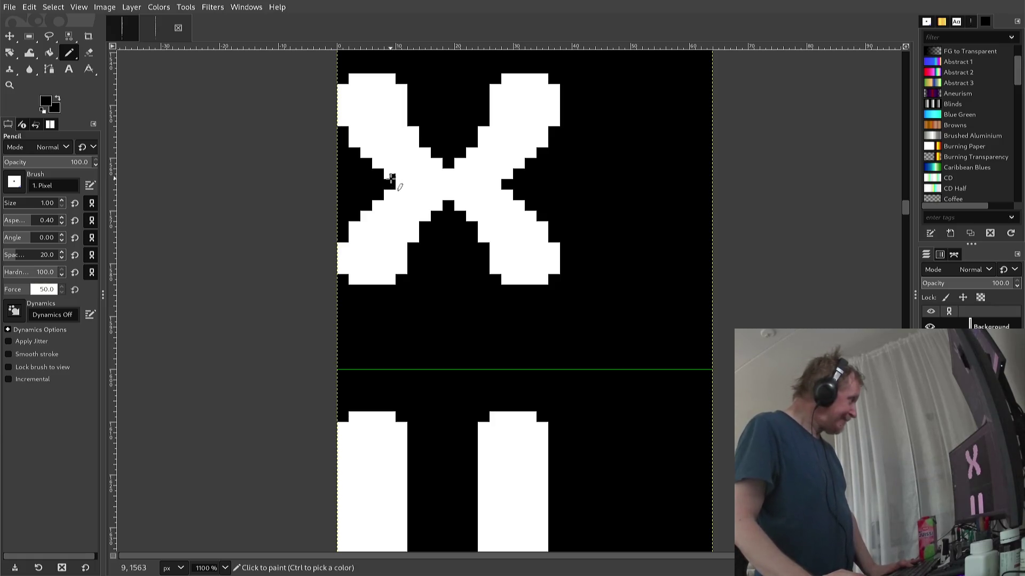
{"action": "left_click_drag", "start_coordinate": [392, 177], "coordinate": [379, 178]}
{"action": "left_click", "coordinate": [385, 166]}
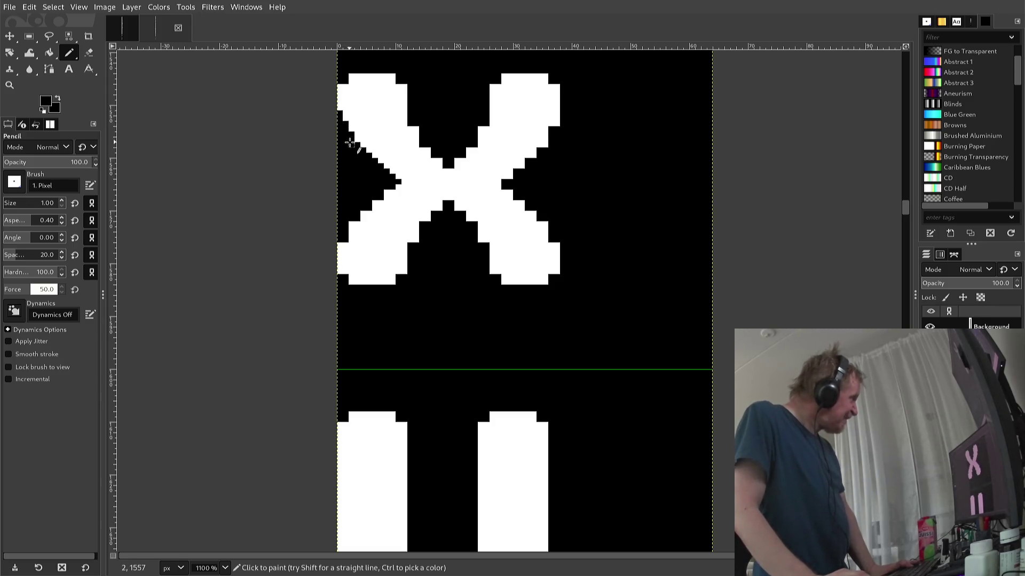
{"action": "key", "text": "ctrl"}
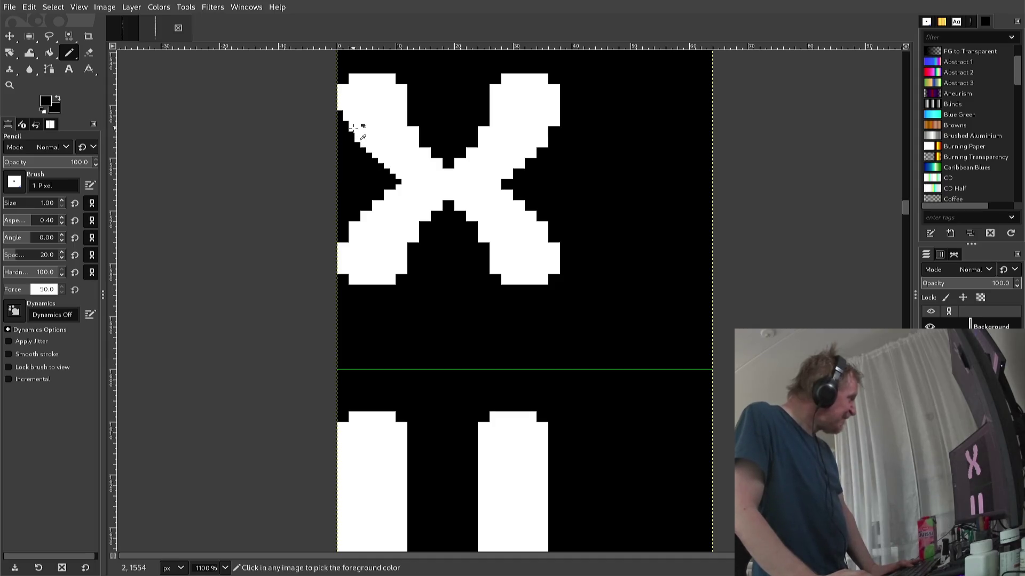
- Pick white and fill the missing top-left and top-right corner pixels of the X's upper-left arm
{"action": "left_click", "coordinate": [354, 127], "text": "ctrl"}
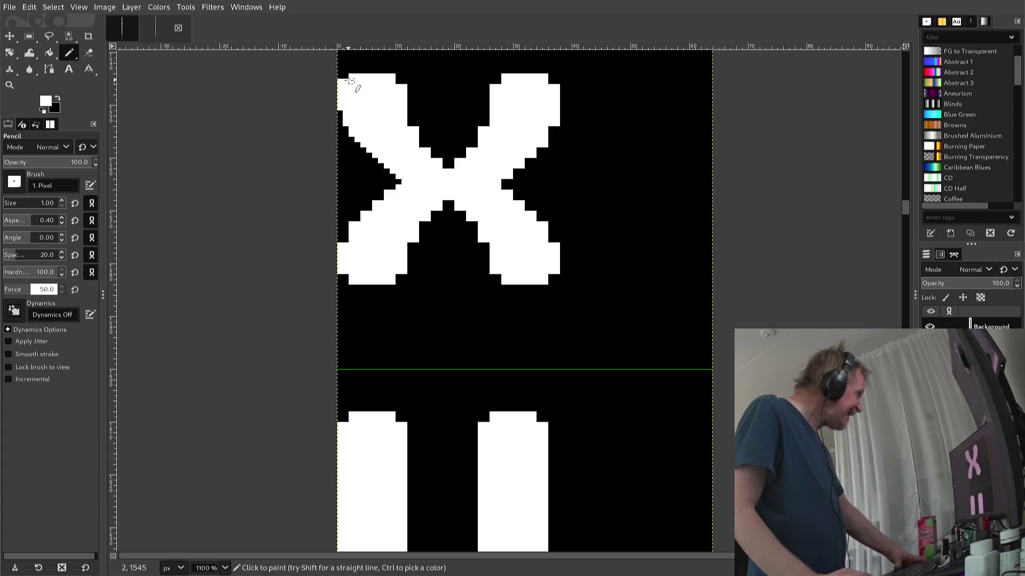
{"action": "left_click", "coordinate": [346, 77]}
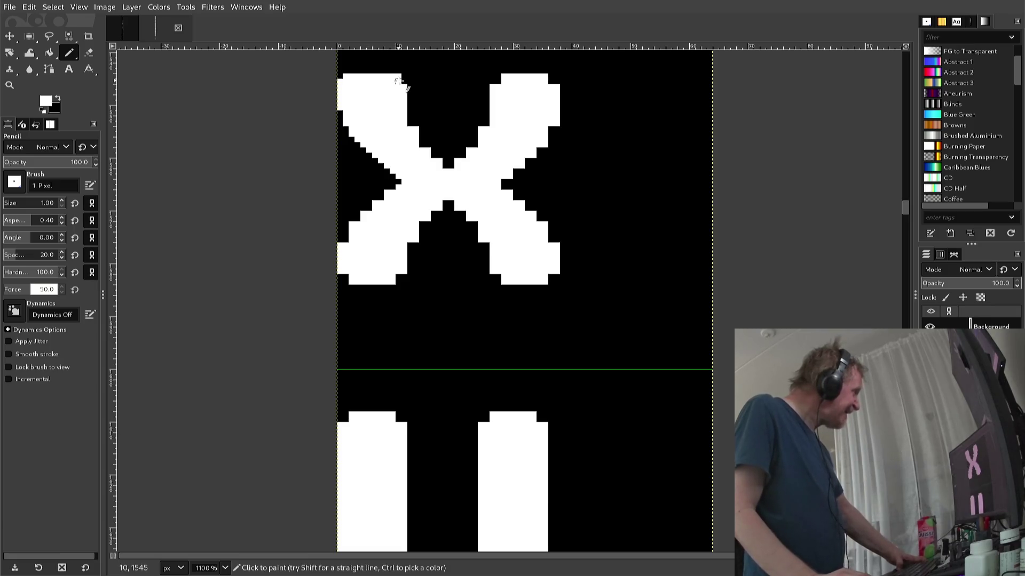
{"action": "left_click", "coordinate": [404, 76]}
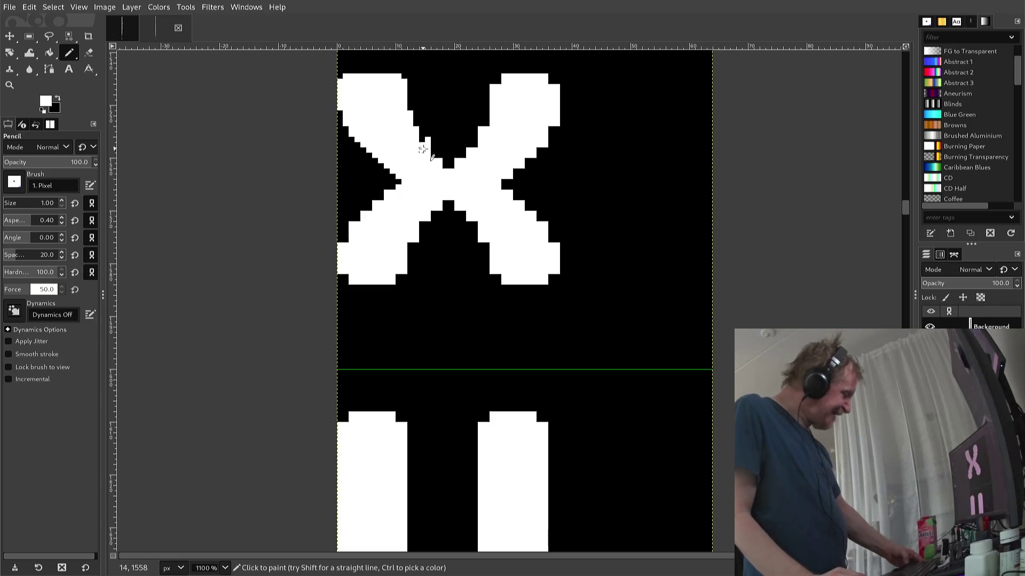
- Add another white pixel to the upper-left arm, then select the arm's block
{"action": "key", "text": "ctrl"}
{"action": "key", "text": "z"}
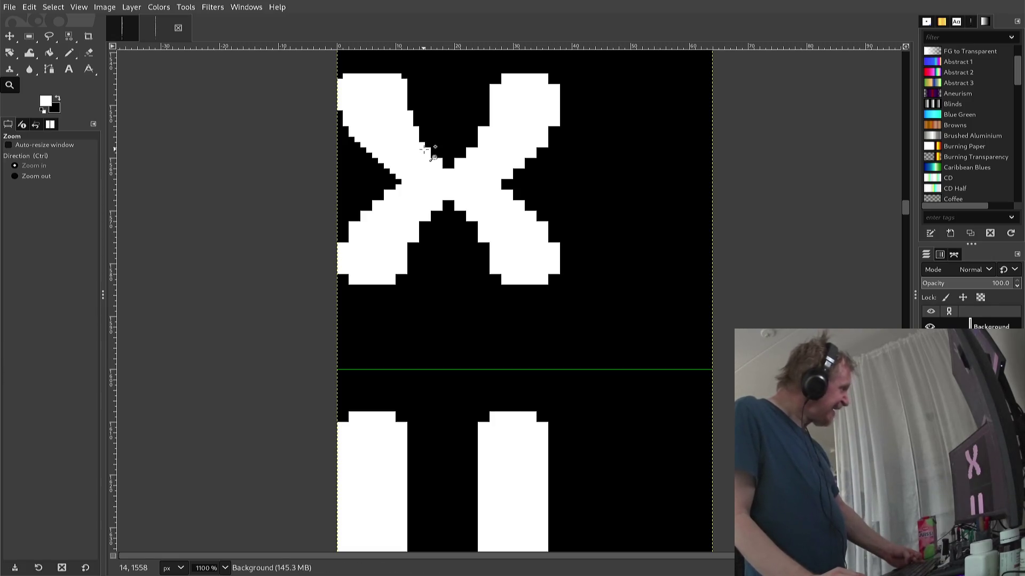
{"action": "key", "text": "n"}
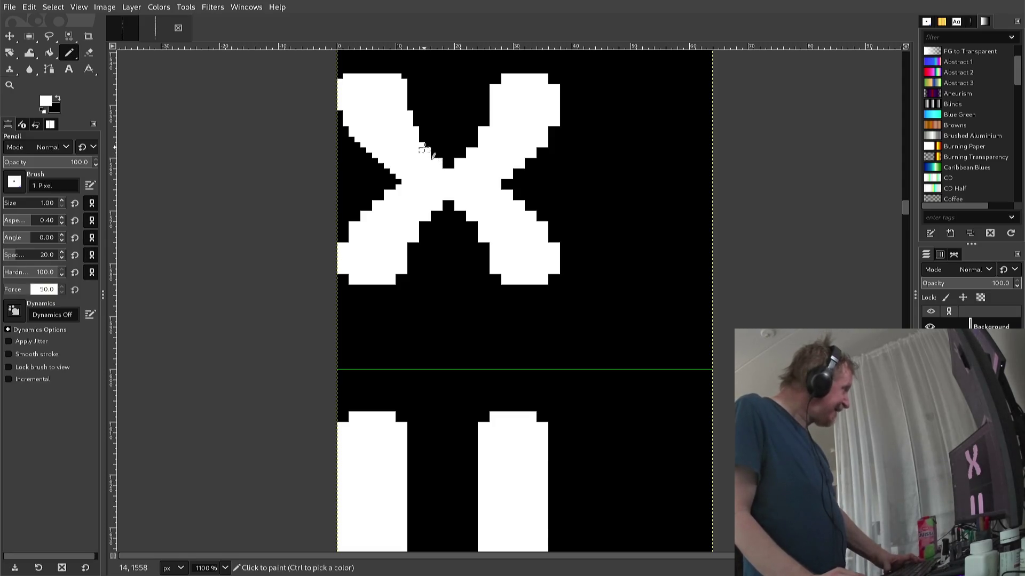
{"action": "left_click", "coordinate": [422, 151]}
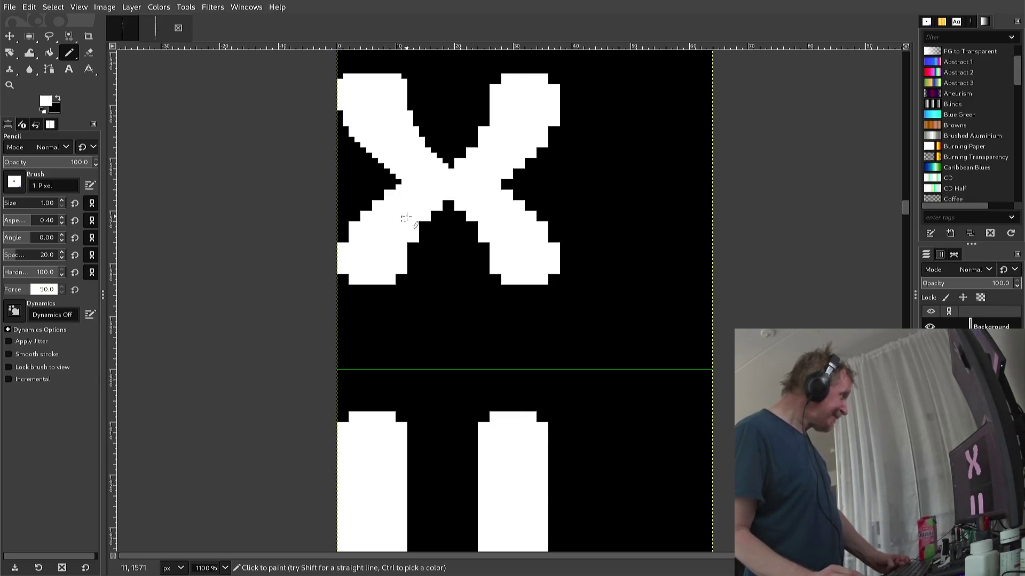
{"action": "key", "text": "r"}
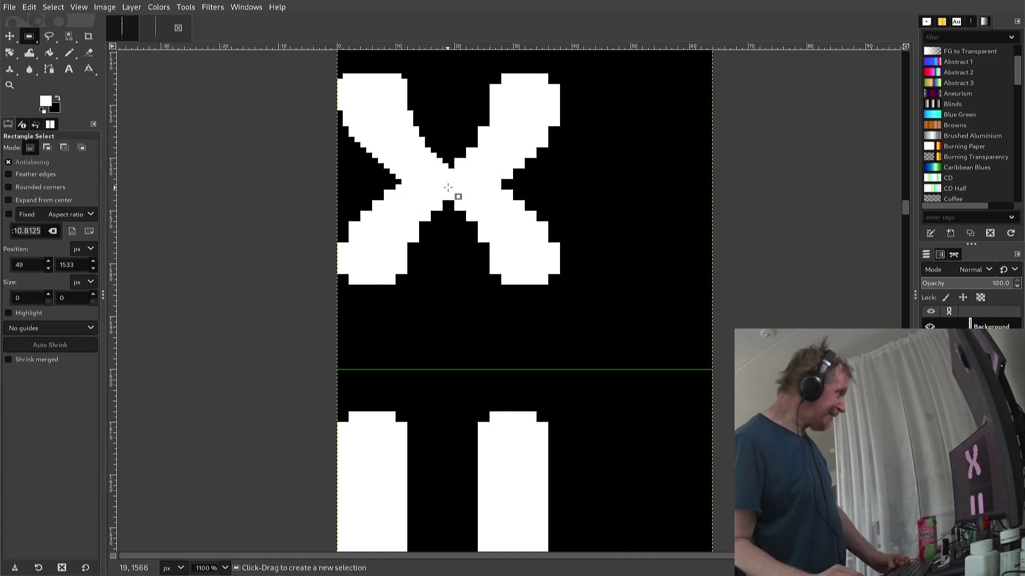
{"action": "mouse_move", "coordinate": [448, 190]}
{"action": "left_mouse_down"}
{"action": "mouse_move", "coordinate": [402, 124]}
{"action": "mouse_move", "coordinate": [331, 68]}
{"action": "left_mouse_up"}
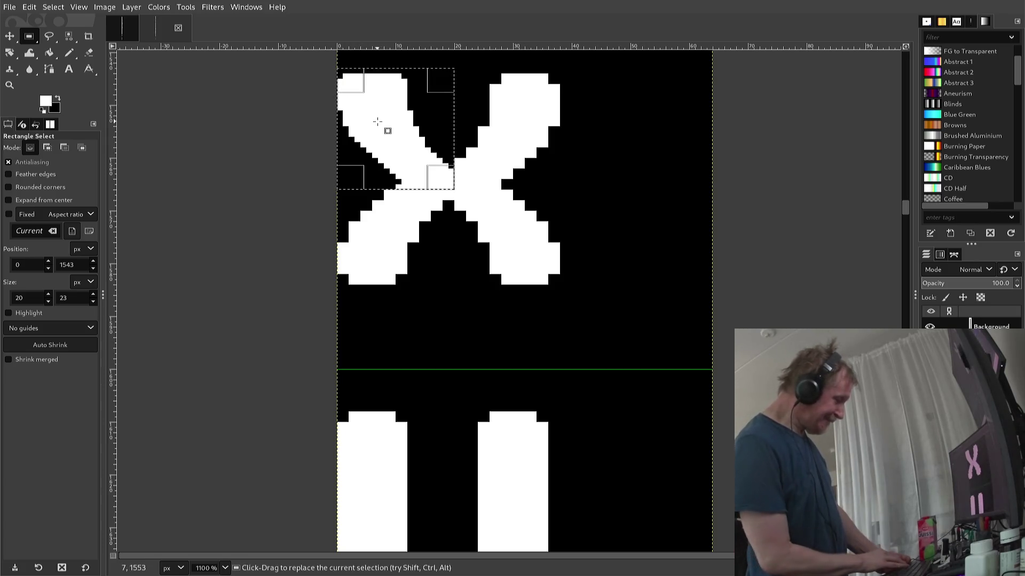
- Copy the X's upper-left arm, paste it, and mirror it horizontally into the upper-right position
{"action": "key", "text": "ctrl+c"}
{"action": "key", "text": "ctrl+v"}
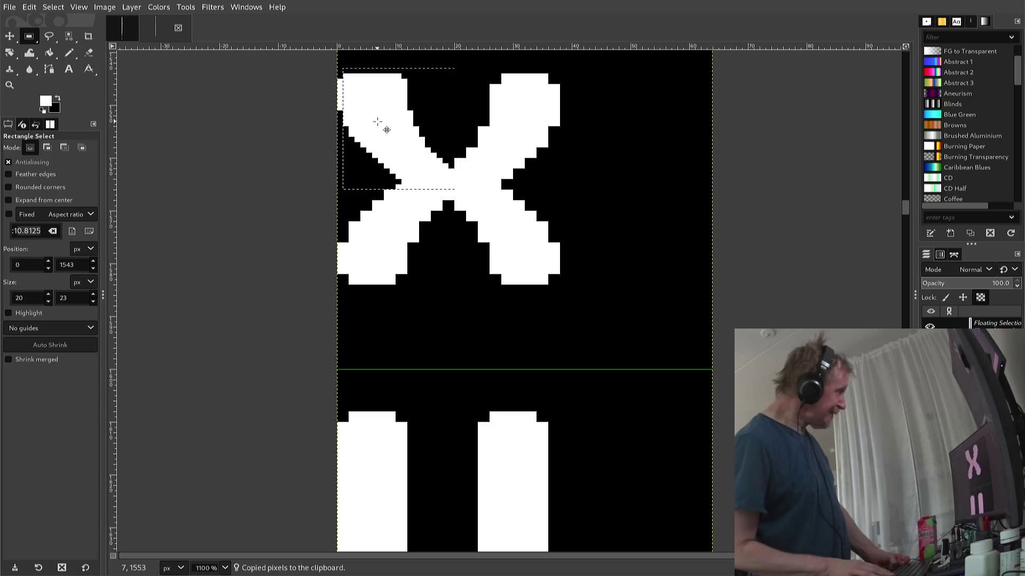
{"action": "key", "text": "Right"}
{"action": "key", "text": "Right"}
{"action": "key", "text": "Right"}
{"action": "key", "text": "Right"}
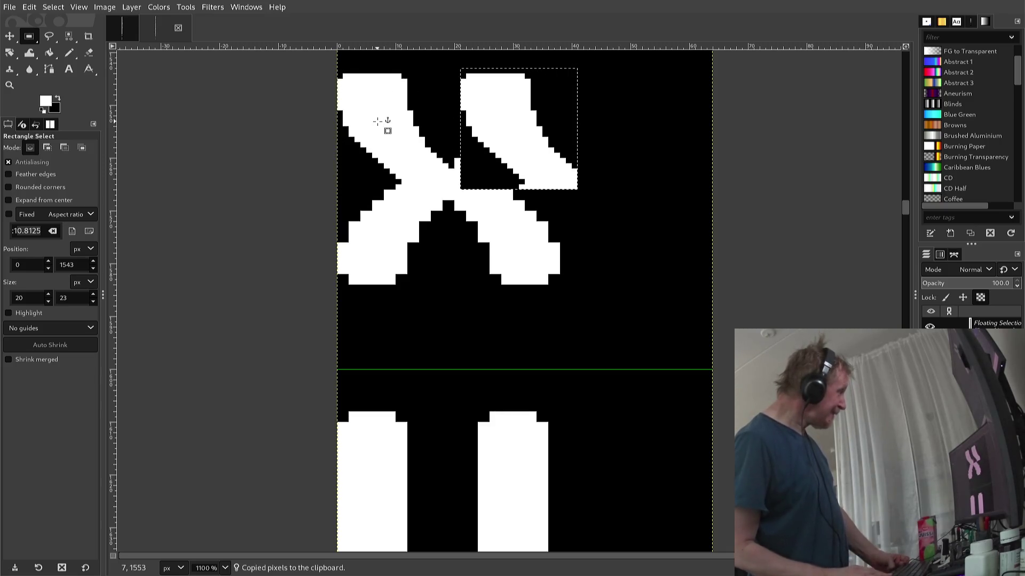
{"action": "key", "text": "Left"}
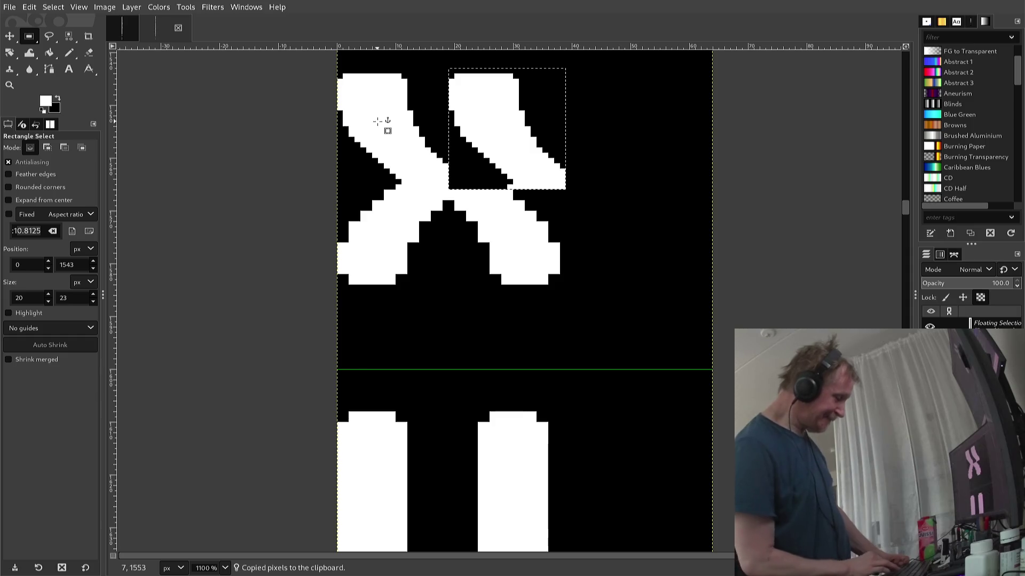
{"action": "key", "text": "alt+l"}
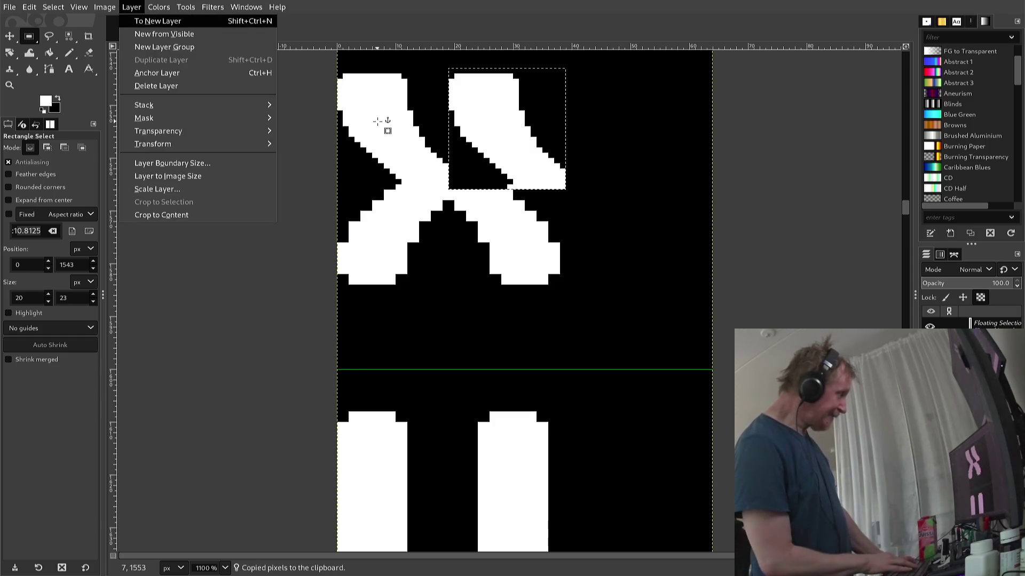
{"action": "key", "text": "t"}
{"action": "key", "text": "h"}
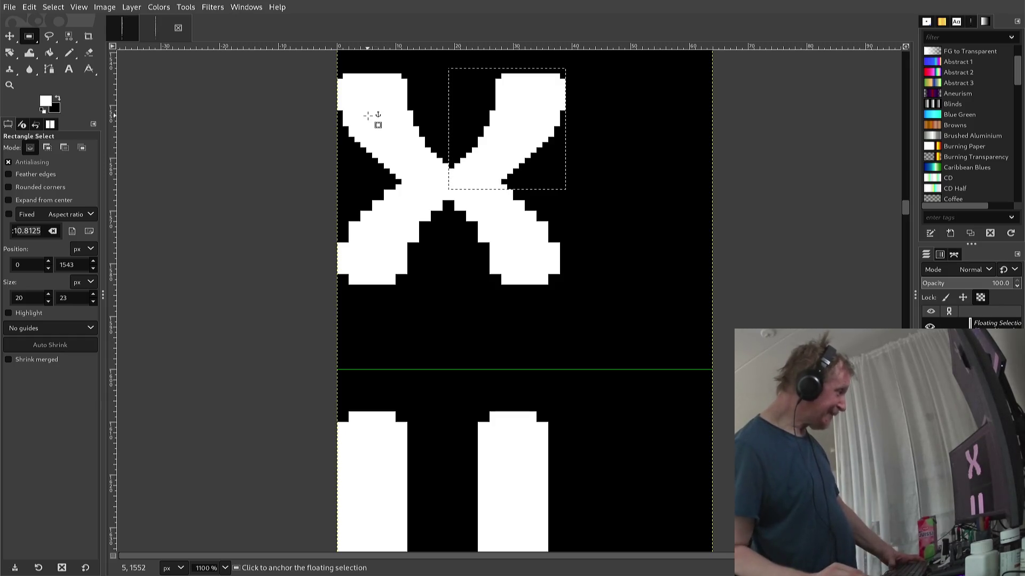
- Anchor the mirrored arm and select the X's whole top half
{"action": "left_click", "coordinate": [368, 115]}
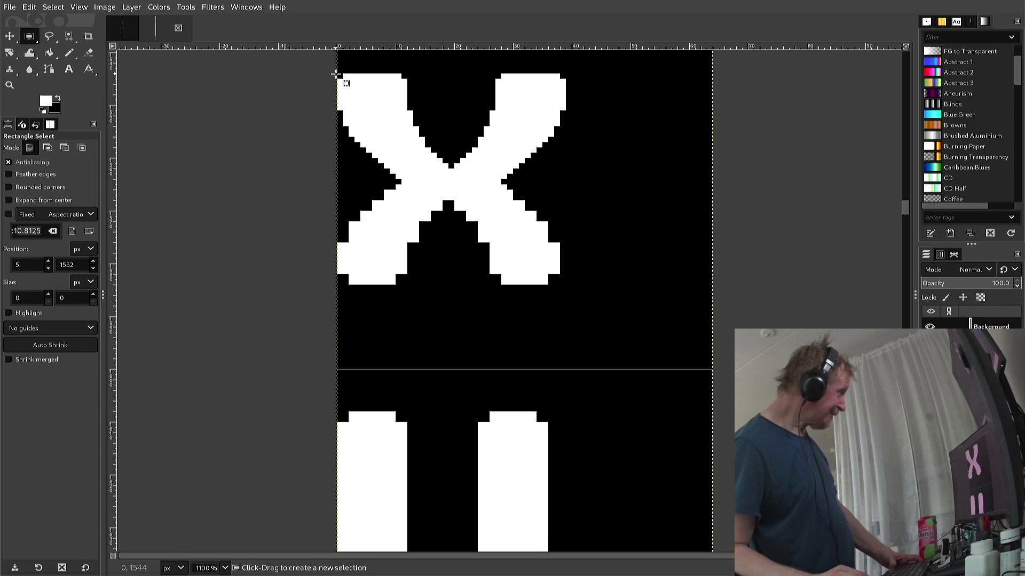
{"action": "mouse_move", "coordinate": [337, 74]}
{"action": "left_mouse_down"}
{"action": "mouse_move", "coordinate": [465, 195]}
{"action": "mouse_move", "coordinate": [588, 184]}
{"action": "left_mouse_up"}
{"action": "key", "text": "ctrl"}
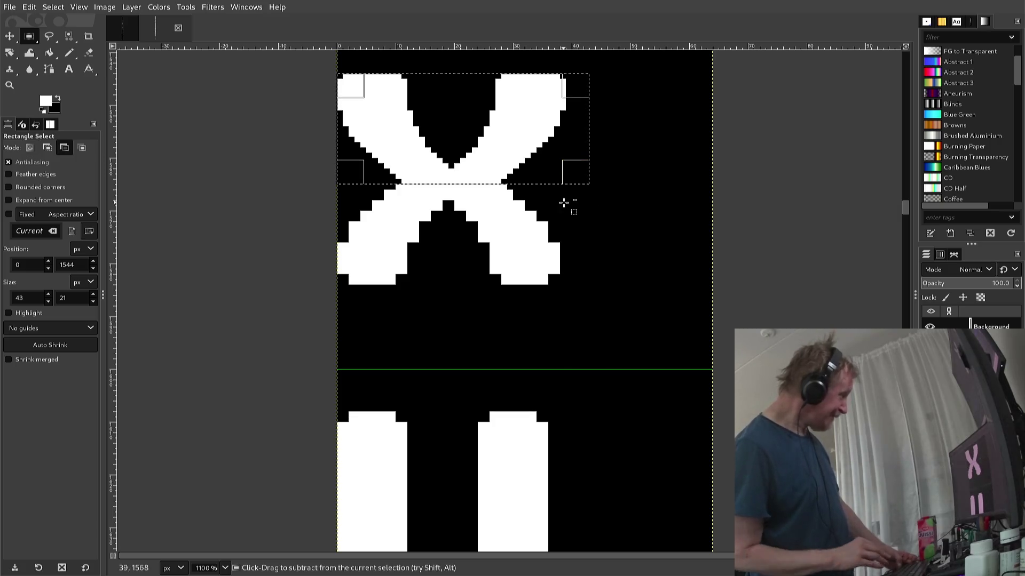
- Copy the X's top half, paste it, and nudge the copy down just beneath the original
{"action": "key", "text": "ctrl+c"}
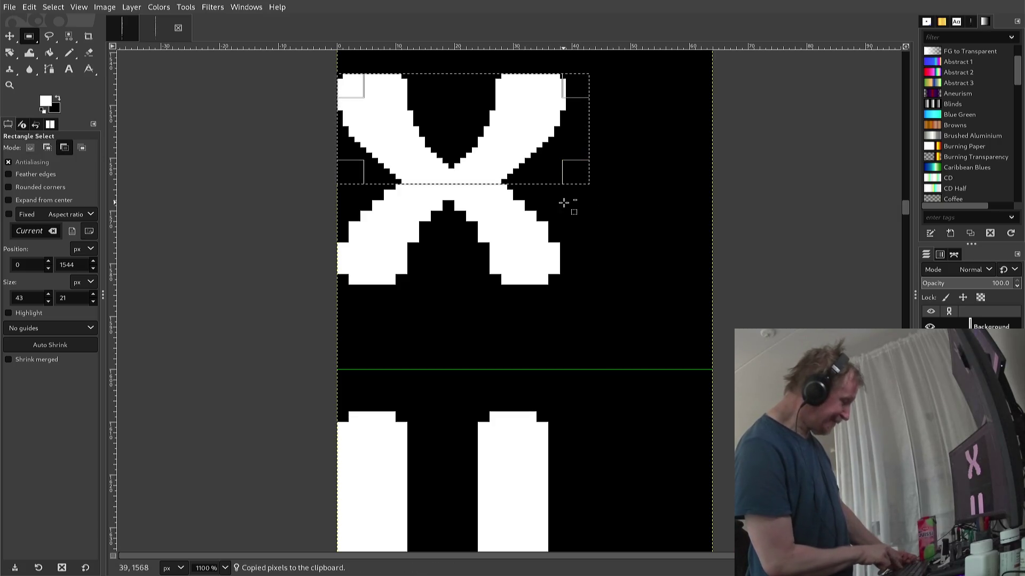
{"action": "key", "text": "ctrl+v"}
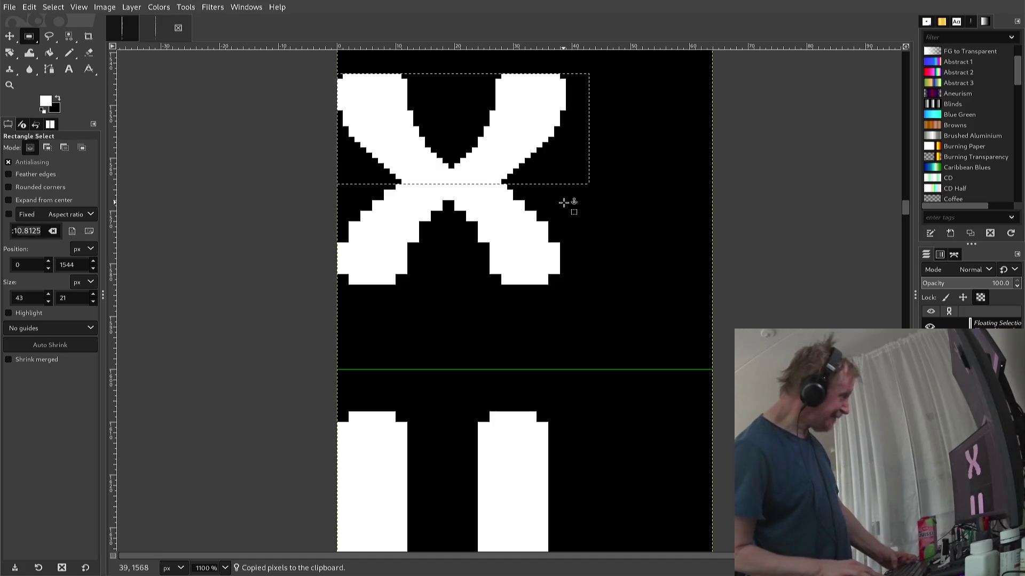
{"action": "key", "text": "shift+v"}
{"action": "key", "text": "Down"}
{"action": "key", "text": "Down"}
{"action": "key", "text": "Down"}
{"action": "key", "text": "Down"}
{"action": "key", "text": "Down"}
{"action": "key", "text": "Down"}
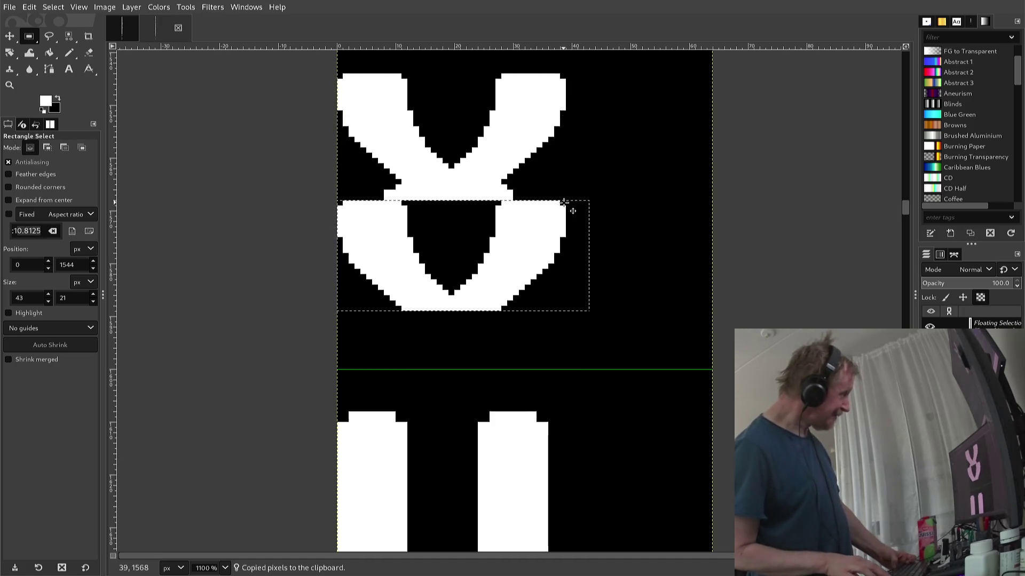
{"action": "key", "text": "Up"}
{"action": "key", "text": "Up"}
{"action": "key", "text": "Up"}
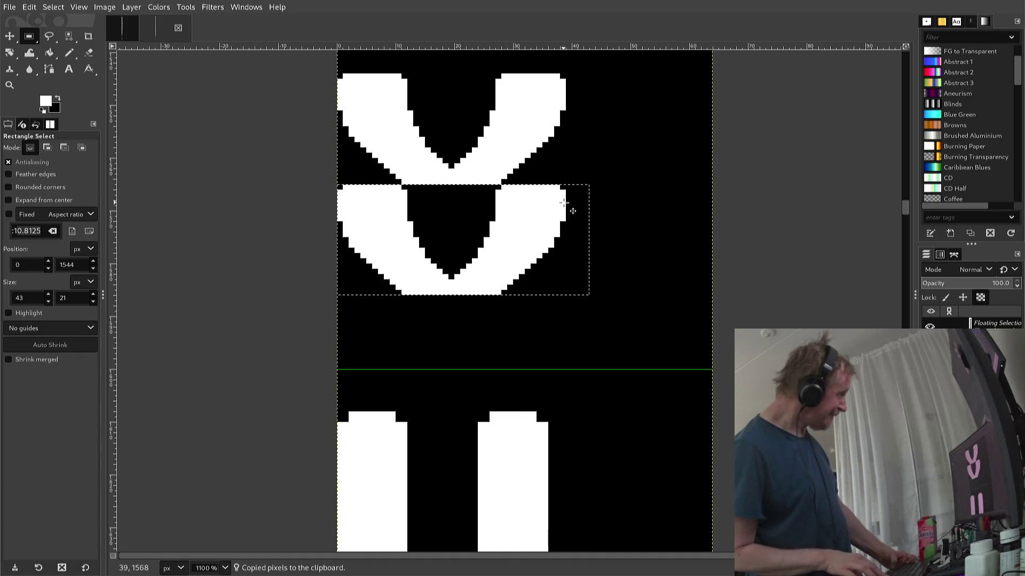
{"action": "key", "text": "Up"}
{"action": "key", "text": "Down"}
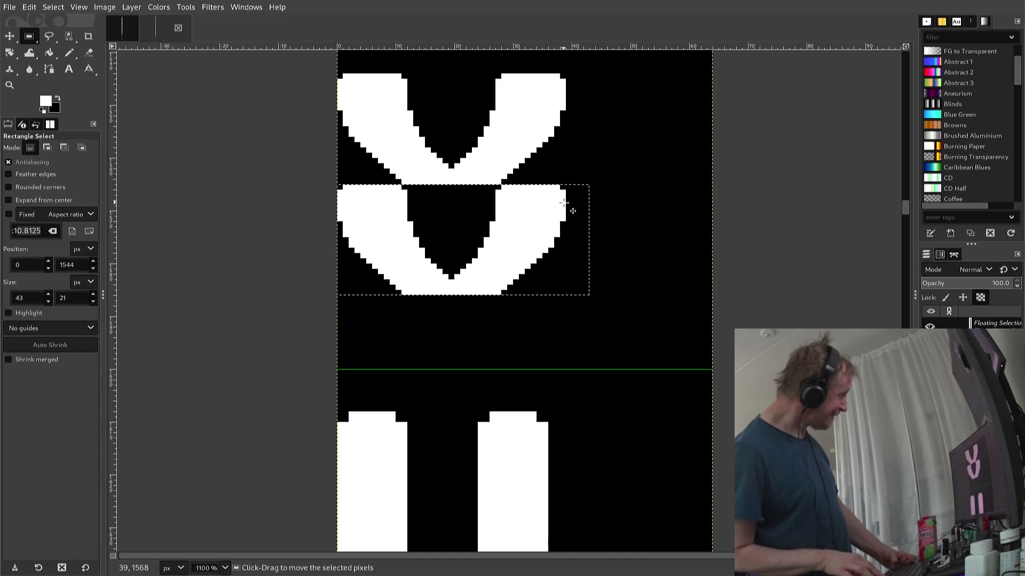
{"action": "key", "text": "Up"}
{"action": "key", "text": "Up"}
{"action": "key", "text": "Up"}
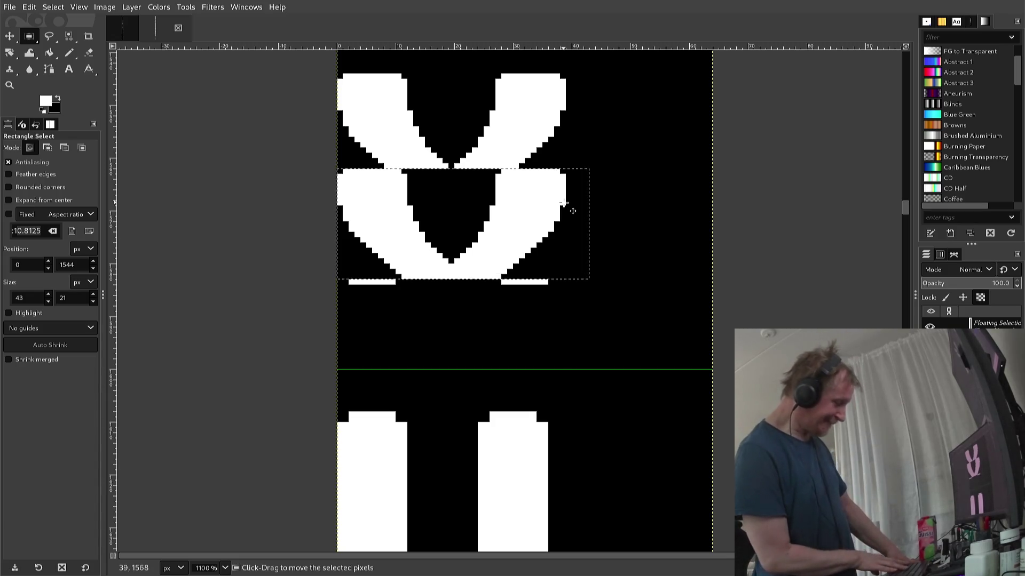
{"action": "key", "text": "alt+l"}
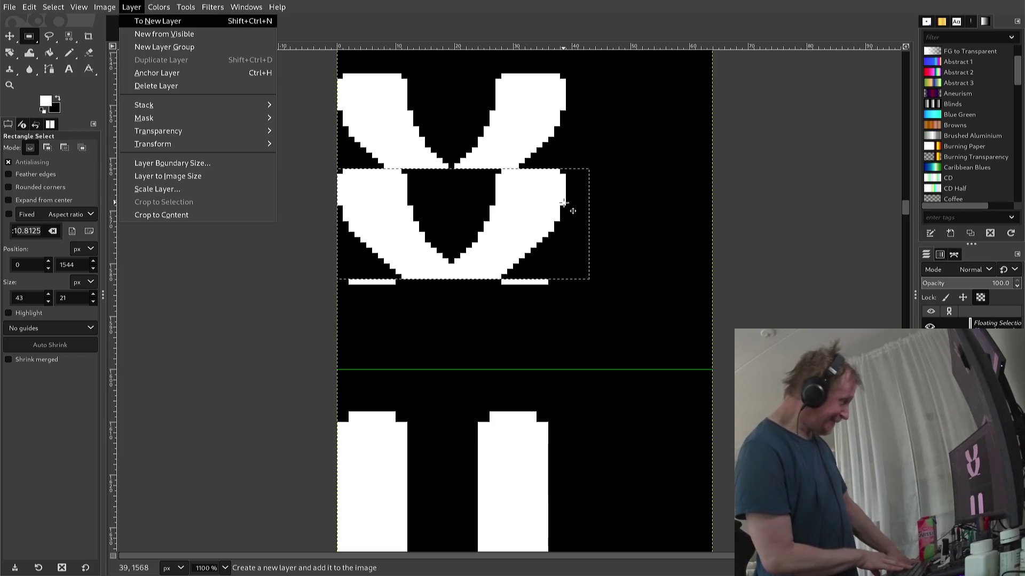
- Flip the pasted half vertically and lower it one pixel so it forms the X's lower half
{"action": "key", "text": "t"}
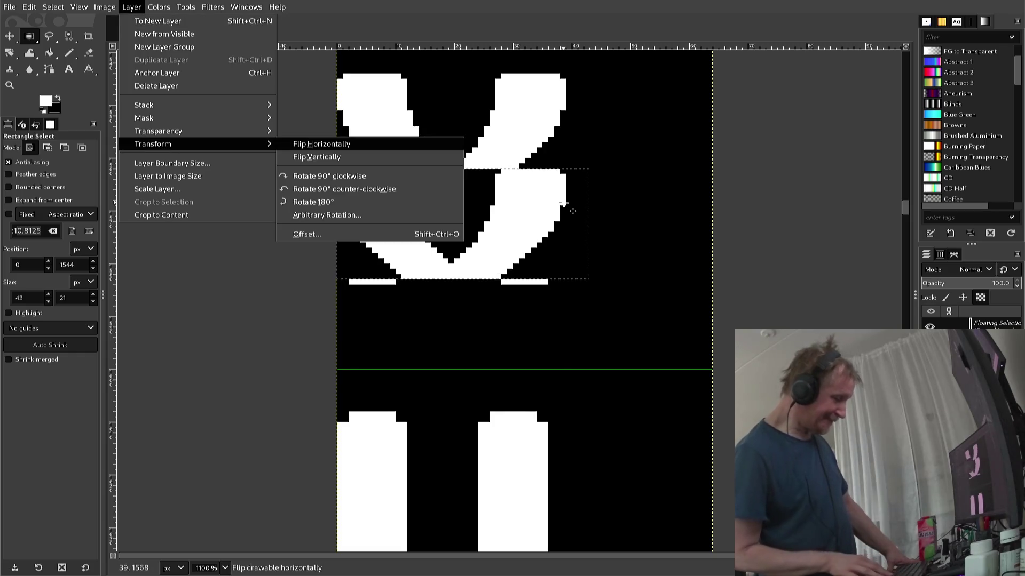
{"action": "key", "text": "Down"}
{"action": "key", "text": "Return"}
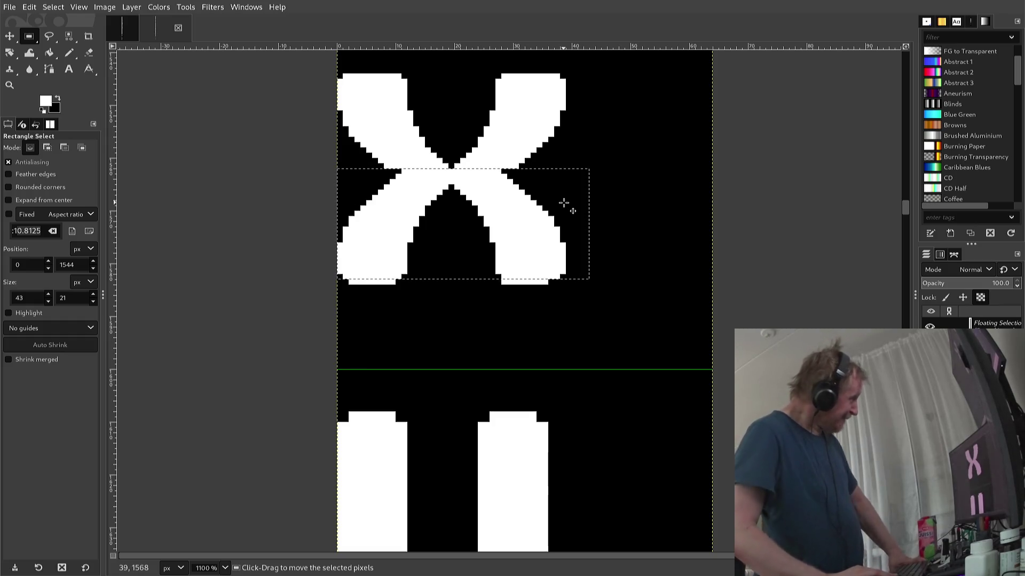
{"action": "key", "text": "Down"}
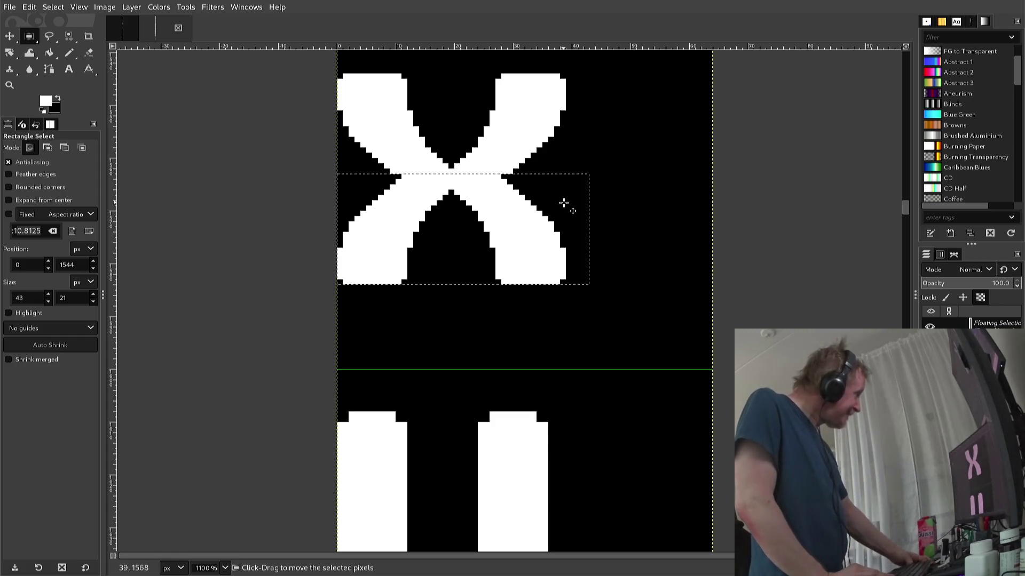
{"action": "key", "text": "Down"}
{"action": "key", "text": "Up"}
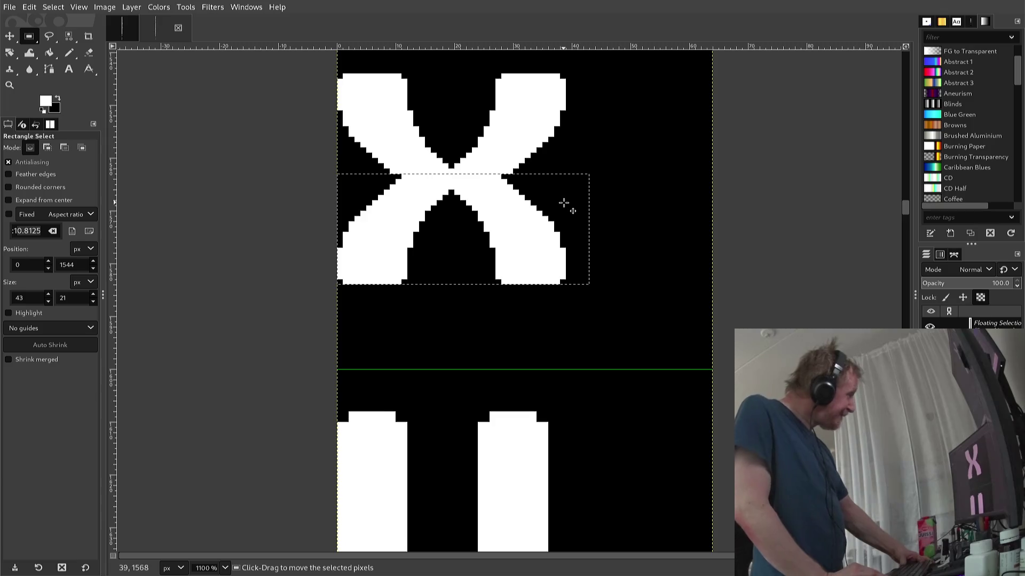
{"action": "key", "text": "Down"}
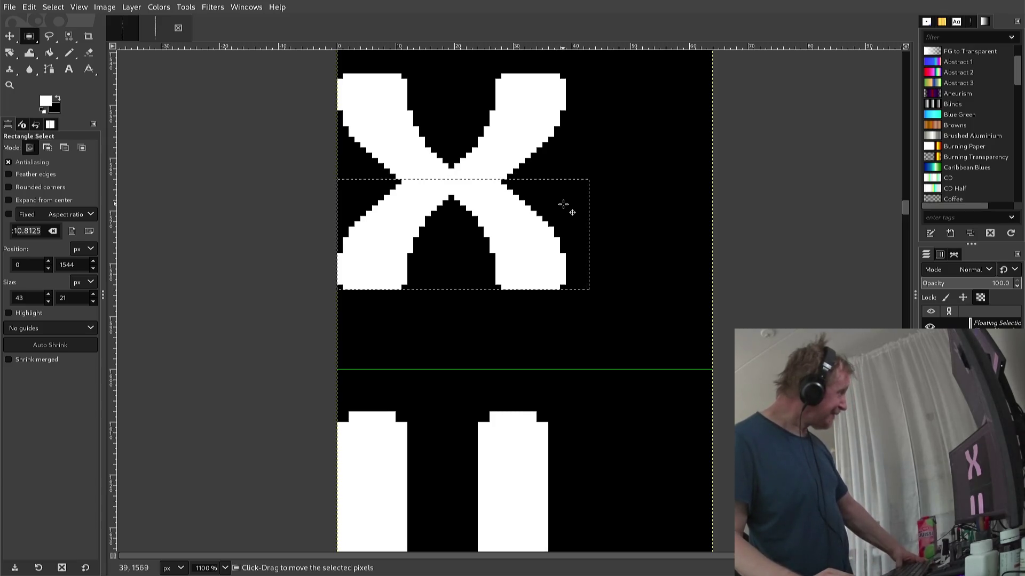
- Anchor the flipped half, copy the whole X and shift it up one pixel, then select a strip beside its bottom
{"action": "left_click", "coordinate": [601, 214]}
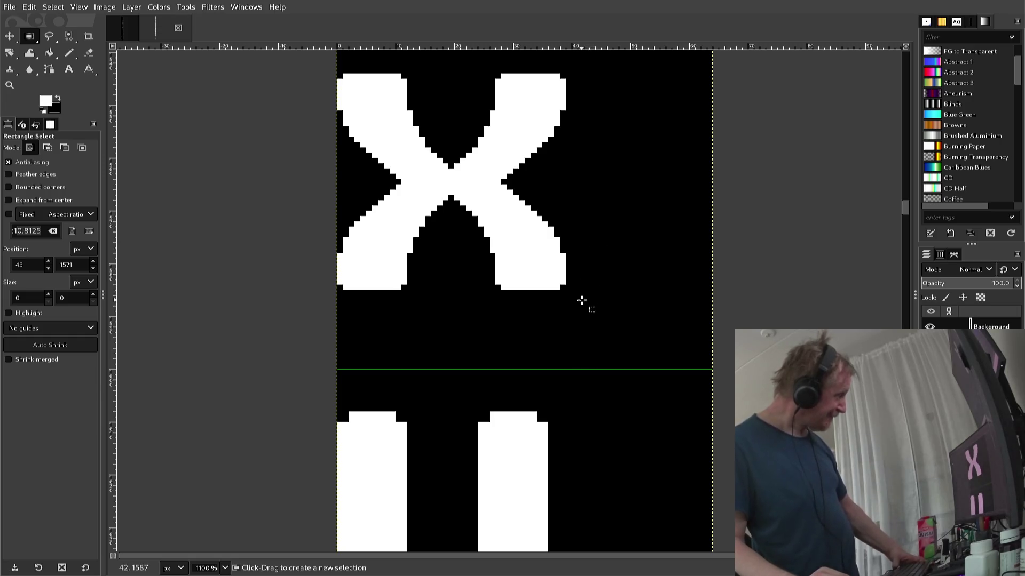
{"action": "mouse_move", "coordinate": [583, 295]}
{"action": "left_mouse_down"}
{"action": "mouse_move", "coordinate": [338, 173]}
{"action": "mouse_move", "coordinate": [329, 94]}
{"action": "left_mouse_up"}
{"action": "key", "text": "ctrl+c"}
{"action": "key", "text": "ctrl+v"}
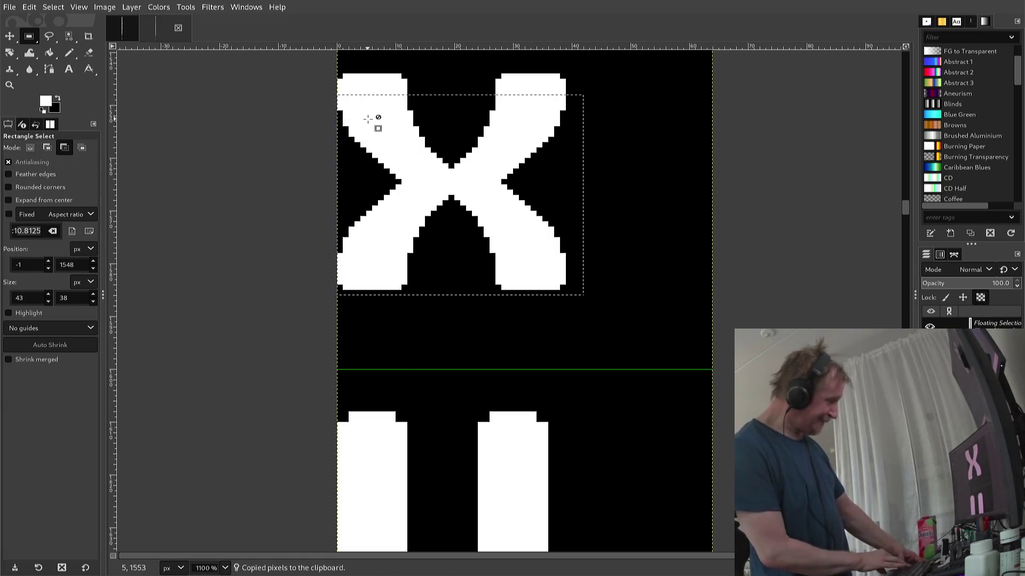
{"action": "key", "text": "Up"}
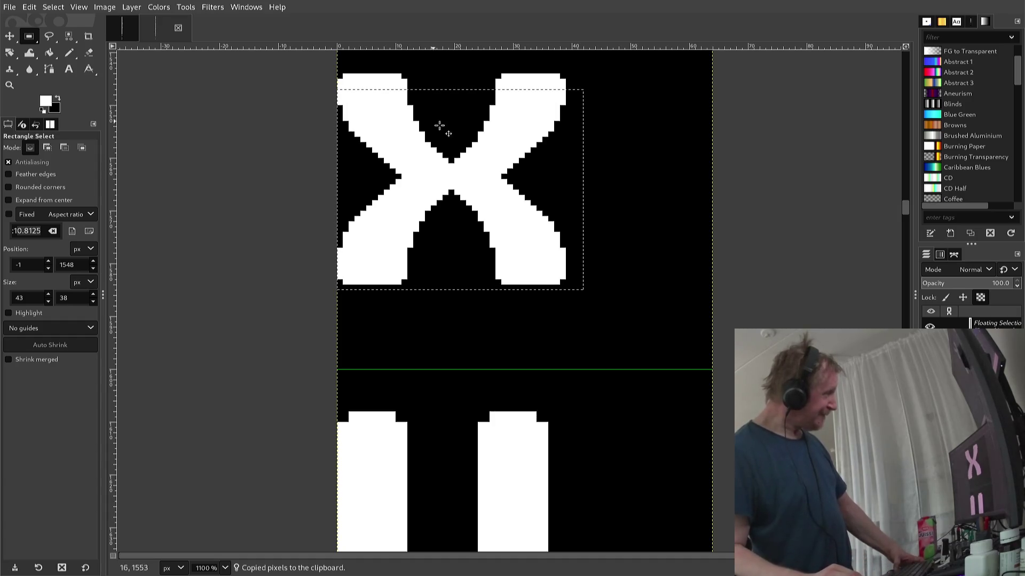
{"action": "left_click", "coordinate": [603, 192]}
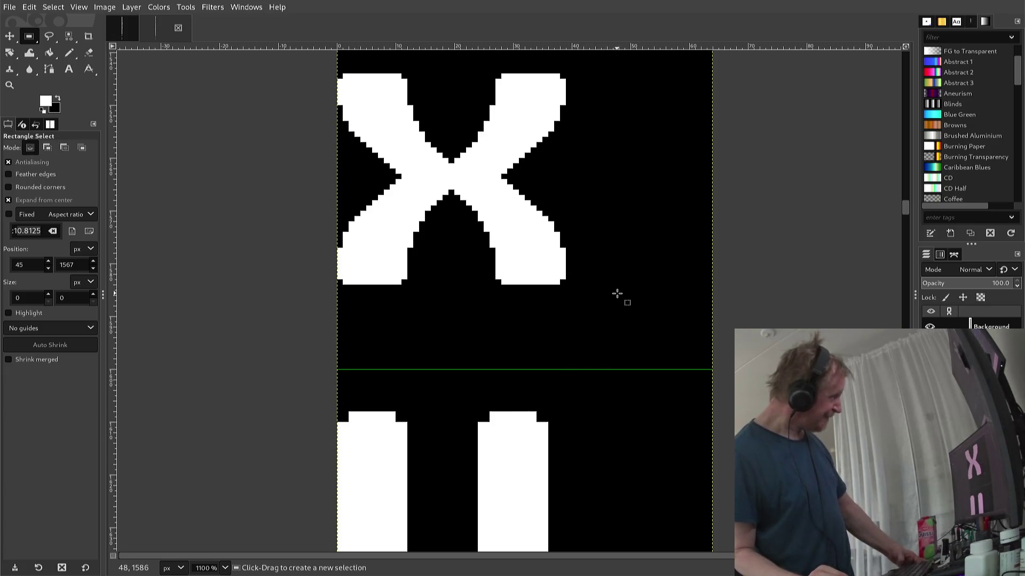
{"action": "left_click_drag", "start_coordinate": [613, 292], "coordinate": [522, 288]}
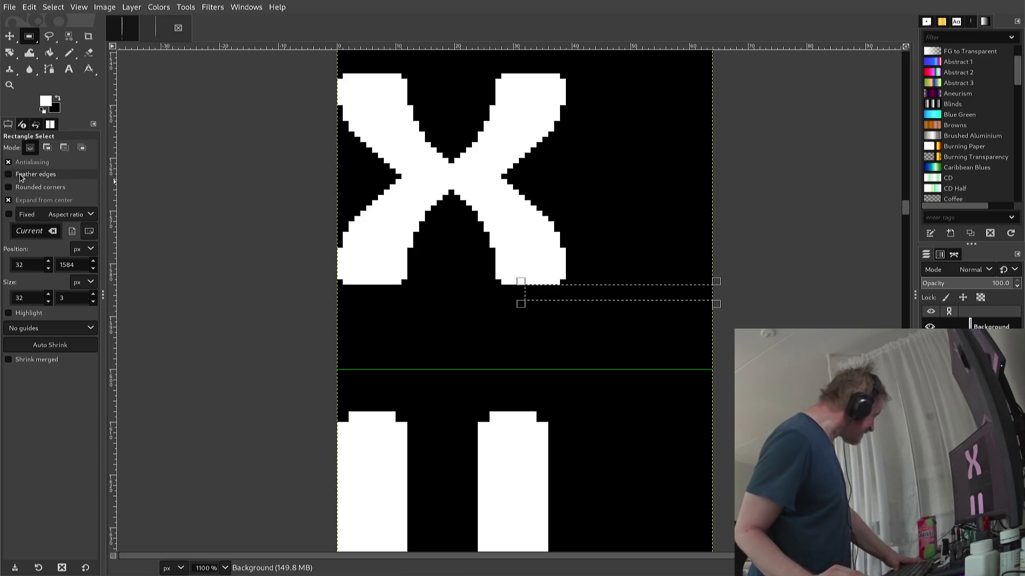
- Turn off the selection's expand-from-centre option and start stepping back through the edit history
{"action": "left_click", "coordinate": [40, 201]}
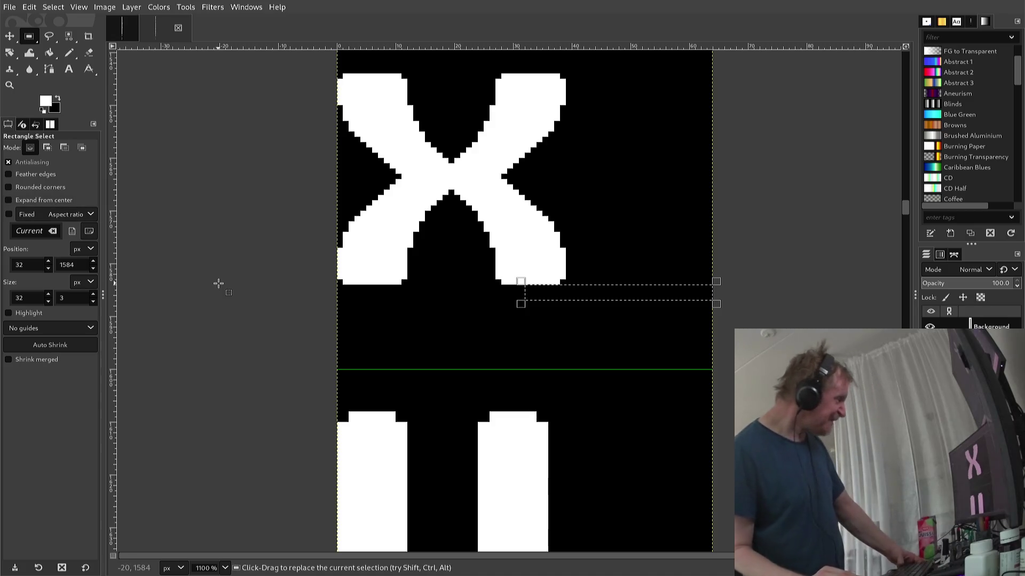
{"action": "key", "text": "ctrl+v"}
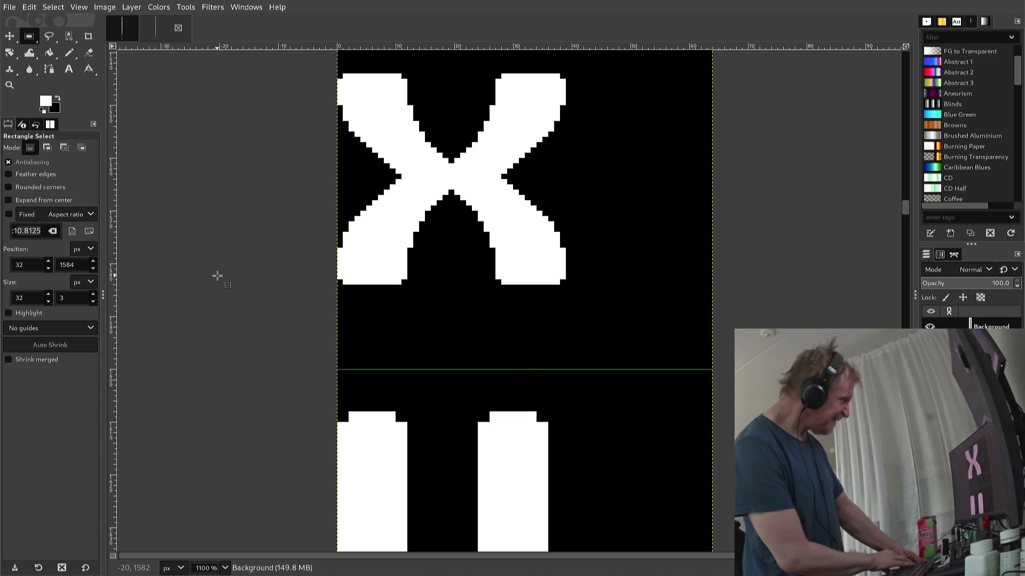
{"action": "key", "text": "ctrl+h"}
{"action": "key", "text": "ctrl+v"}
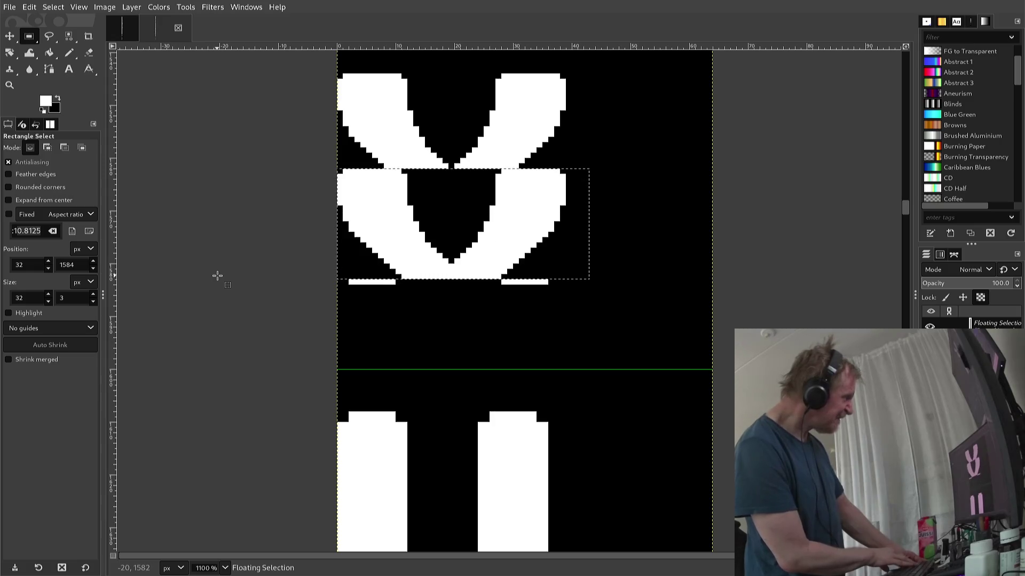
{"action": "key", "text": "Up"}
{"action": "key", "text": "Up"}
{"action": "key", "text": "Up"}
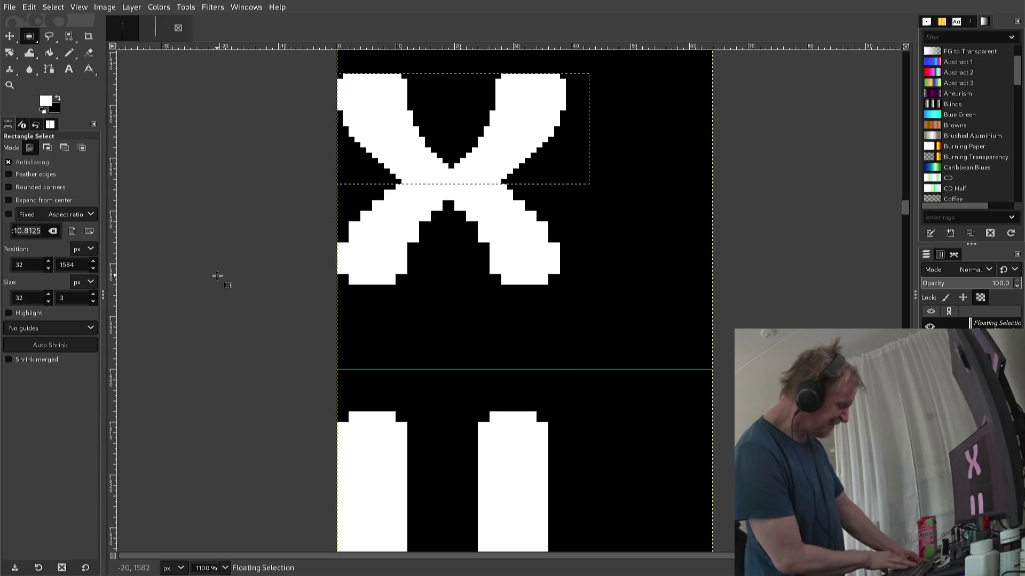
- Undo and redo the shifted pastes to compare versions, ending with the original X restored
{"action": "key", "text": "ctrl+z"}
{"action": "key", "text": "ctrl+z"}
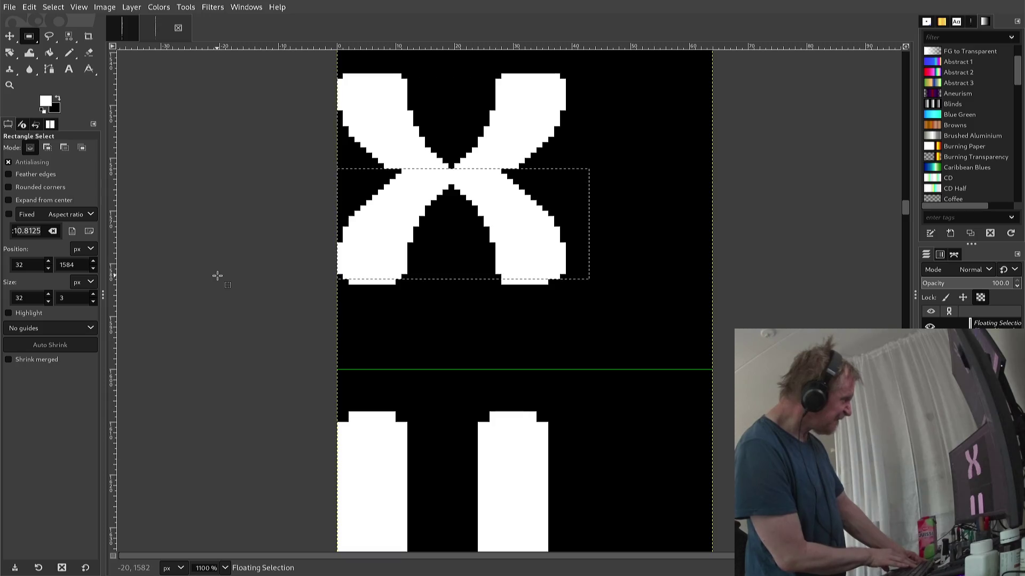
{"action": "key", "text": "ctrl+z"}
{"action": "key", "text": "ctrl+z"}
{"action": "key", "text": "ctrl+z"}
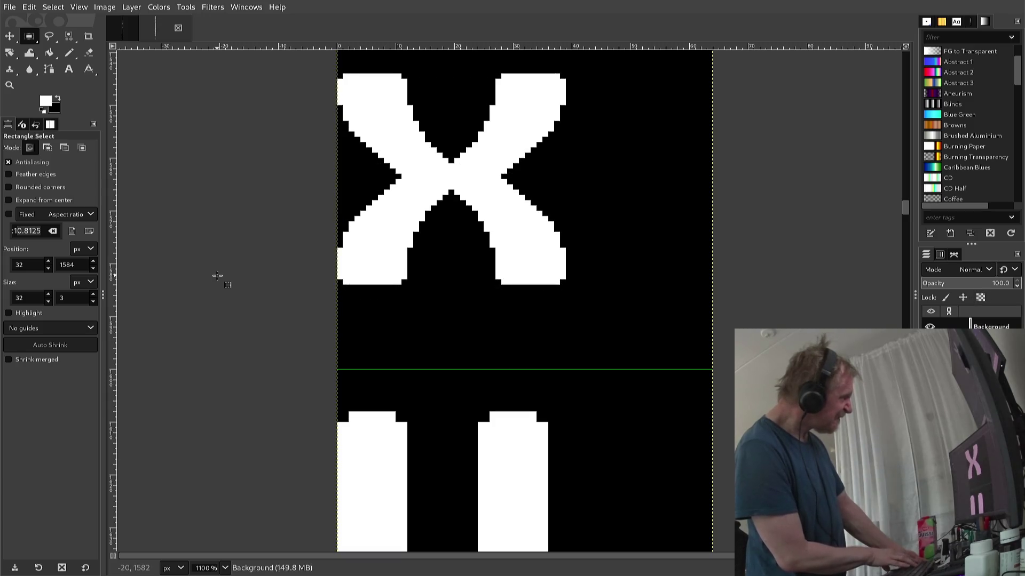
{"action": "key", "text": "ctrl+v"}
{"action": "key", "text": "ctrl+z"}
{"action": "key", "text": "ctrl+v"}
{"action": "key", "text": "ctrl+z"}
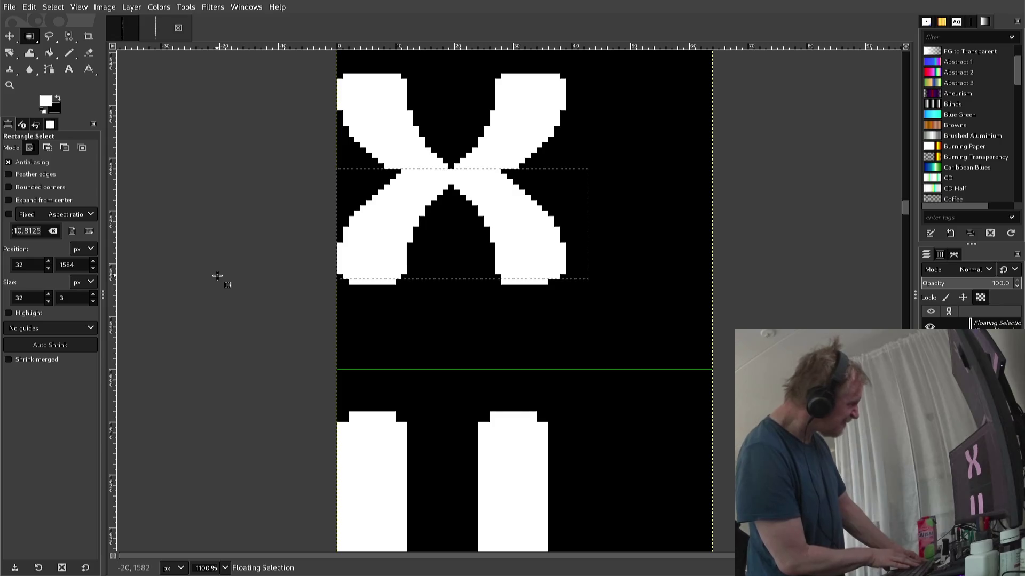
{"action": "key", "text": "ctrl+z"}
{"action": "key", "text": "ctrl+z"}
{"action": "key", "text": "ctrl+z"}
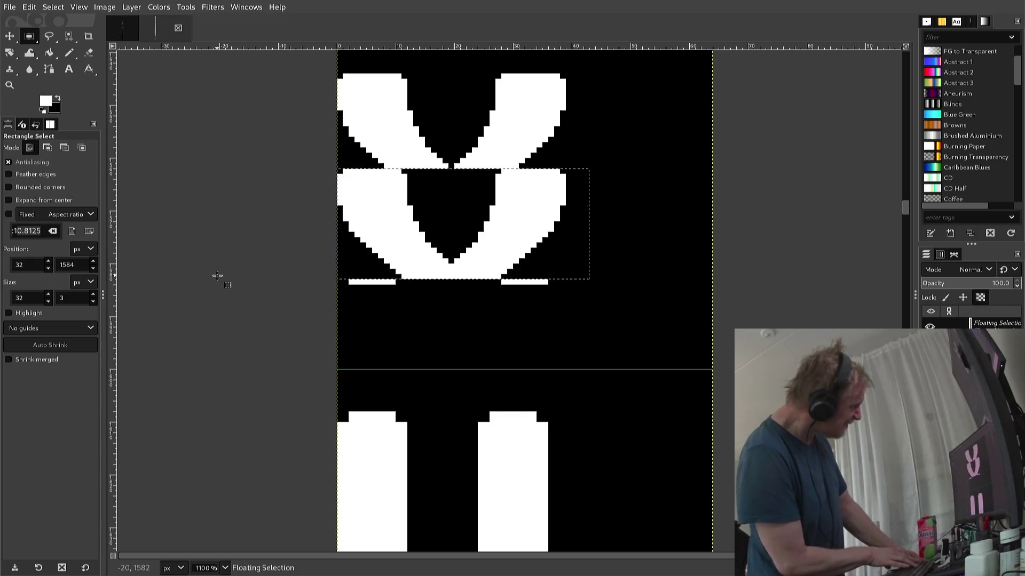
{"action": "key", "text": "ctrl+z"}
{"action": "key", "text": "ctrl+z"}
{"action": "key", "text": "ctrl+z"}
{"action": "key", "text": "ctrl+z"}
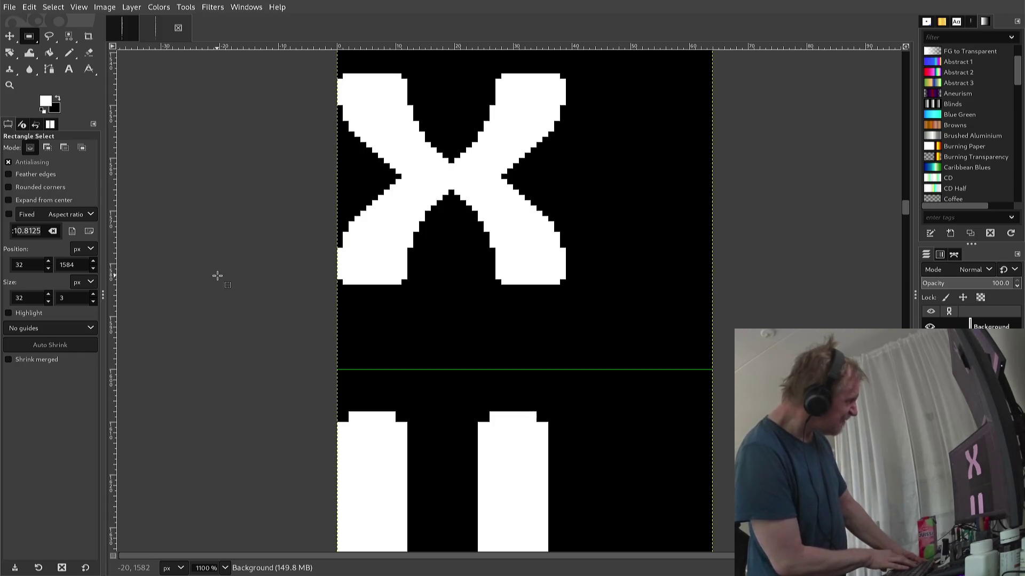
{"action": "scroll", "coordinate": [217, 276], "scroll_direction": "up", "scroll_amount": 3}
- Deselect, scroll the X glyph into view between its guides, and switch to the Pencil tool (N)
{"action": "scroll", "coordinate": [235, 256], "scroll_direction": "up", "scroll_amount": 2}
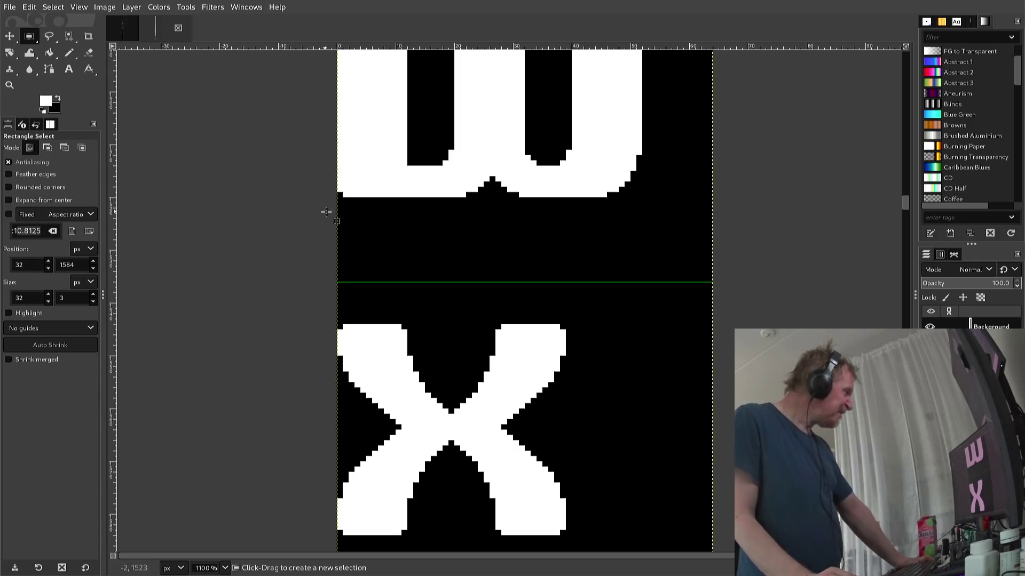
{"action": "left_click", "coordinate": [444, 323]}
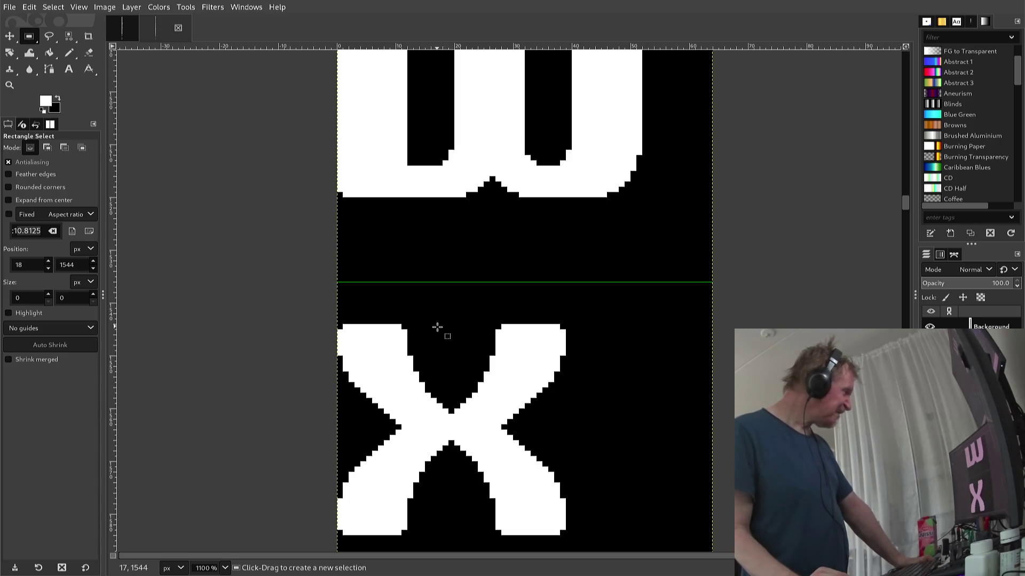
{"action": "scroll", "coordinate": [436, 331], "scroll_direction": "down", "scroll_amount": 3}
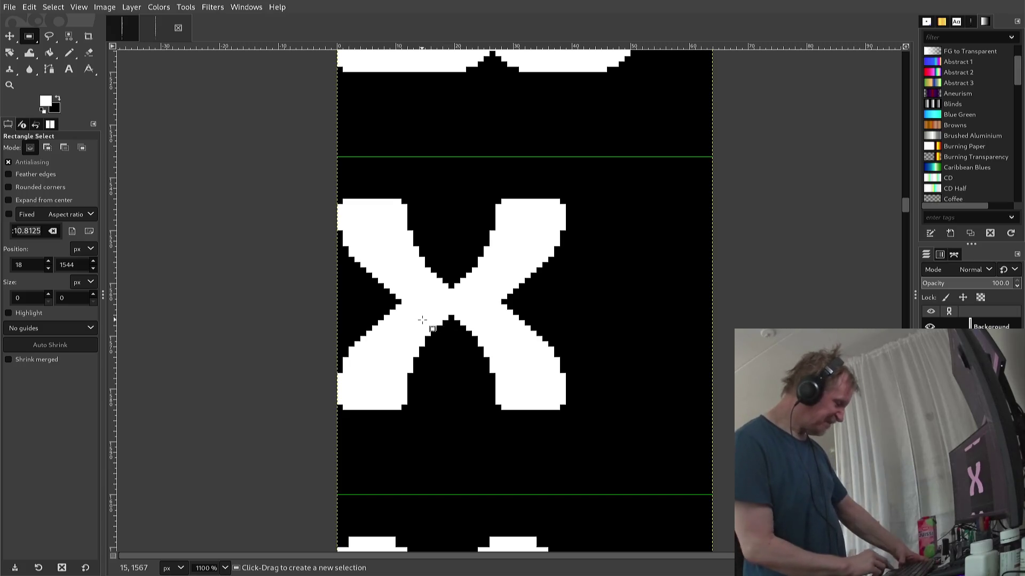
{"action": "key", "text": "n"}
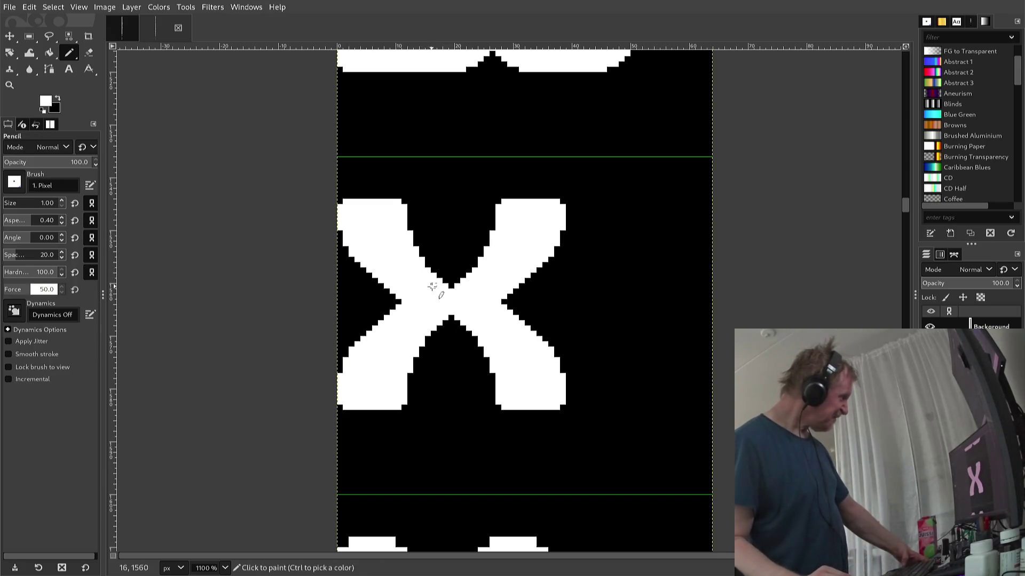
{"action": "left_click", "coordinate": [446, 296]}
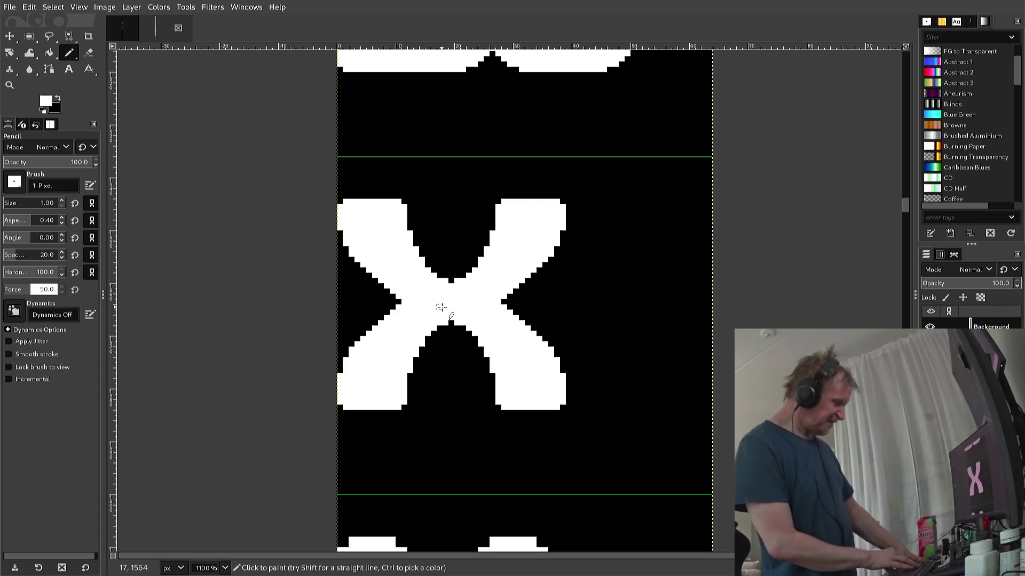
{"action": "key", "text": "r"}
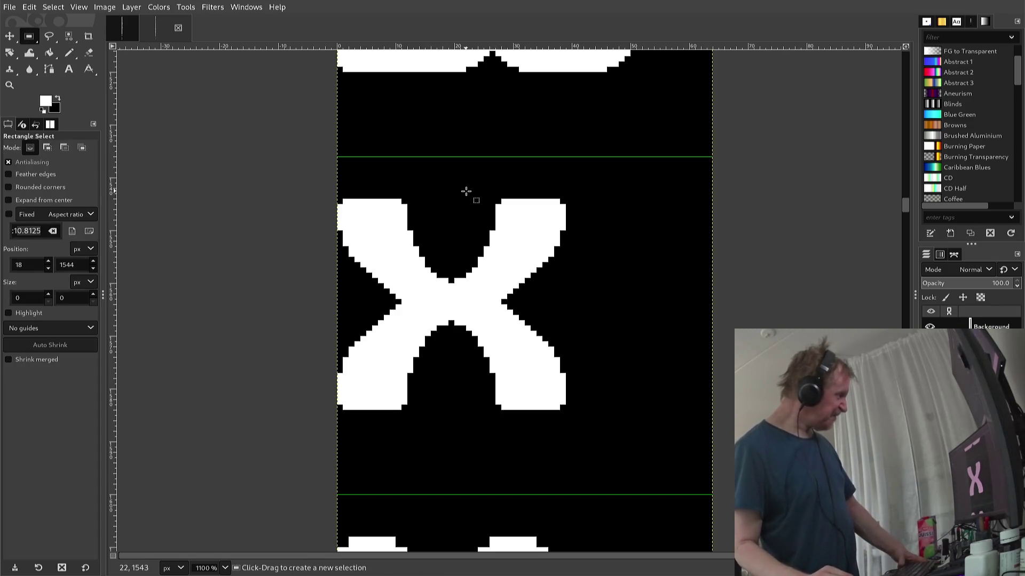
- Select the X's right half (32×46), shifting the selection two pixels left
{"action": "left_click_drag", "start_coordinate": [461, 188], "coordinate": [506, 384]}
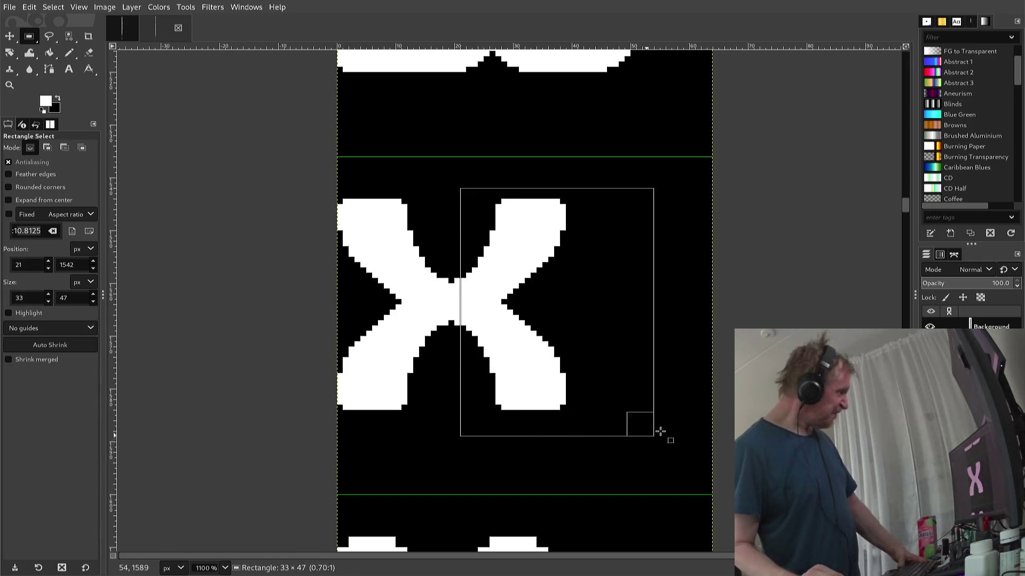
{"action": "left_click_drag", "start_coordinate": [507, 383], "coordinate": [648, 430]}
{"action": "left_click_drag", "start_coordinate": [604, 398], "coordinate": [594, 398]}
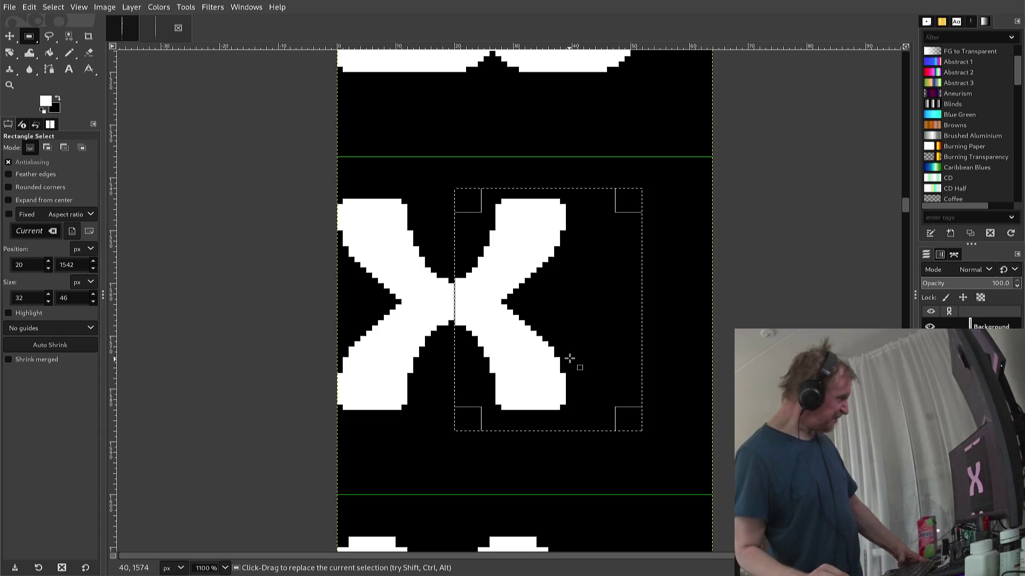
{"action": "left_click_drag", "start_coordinate": [577, 362], "coordinate": [570, 361]}
- Paste a copy of the right half, offset it one pixel right, and anchor it
{"action": "key", "text": "ctrl+c"}
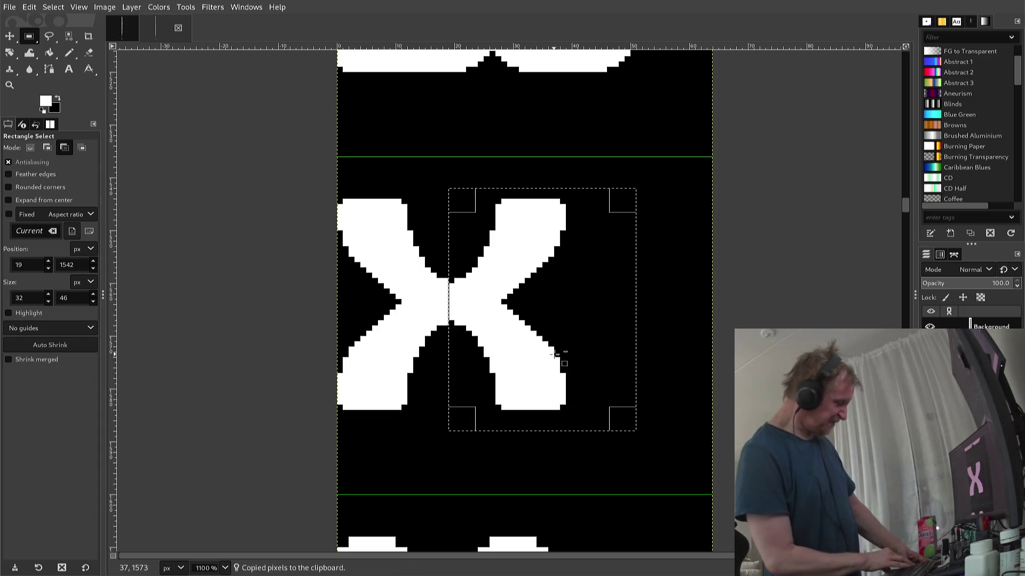
{"action": "key", "text": "ctrl+v"}
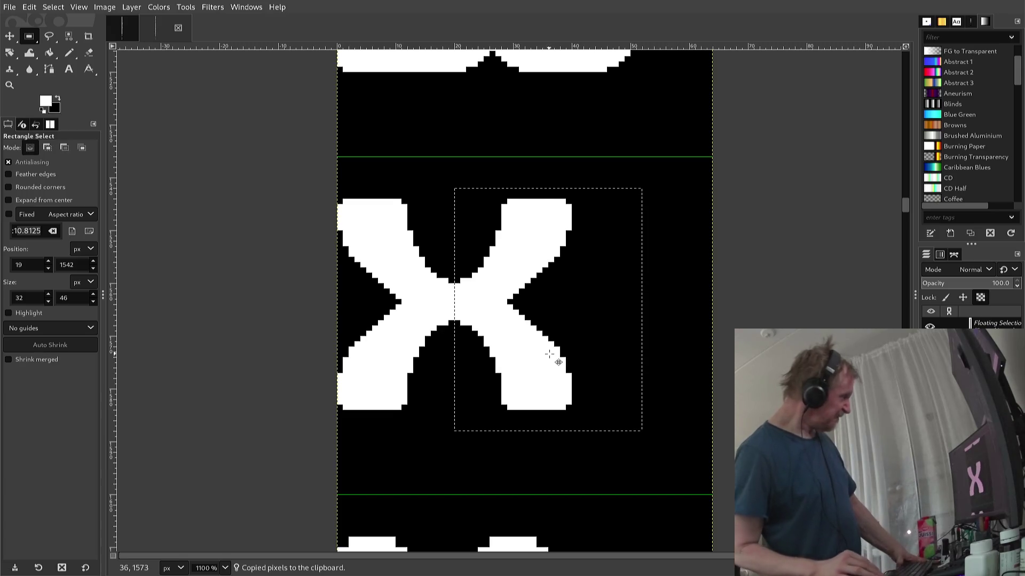
{"action": "key", "text": "Right"}
{"action": "key", "text": "Right"}
{"action": "key", "text": "Left"}
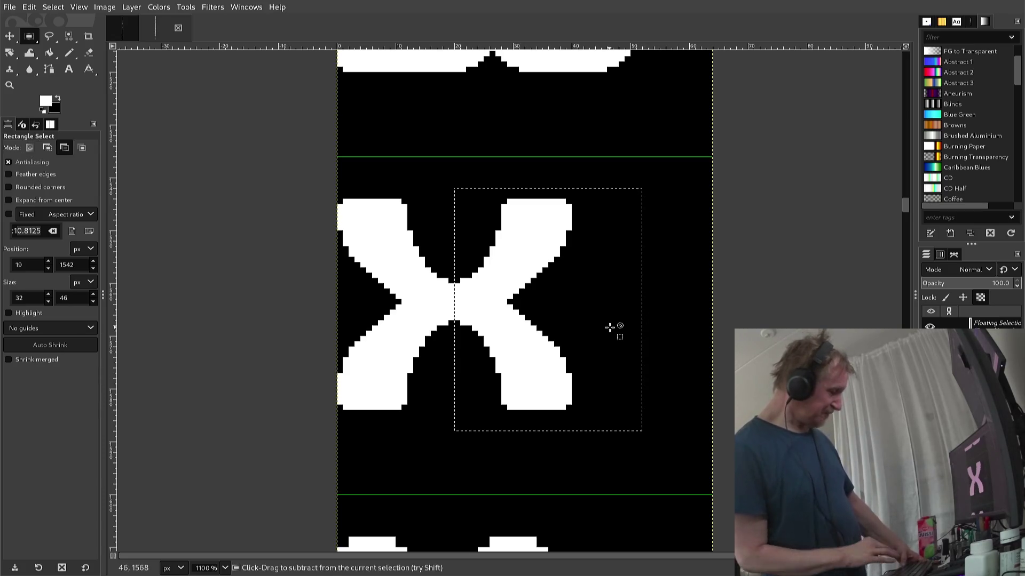
{"action": "key", "text": "Right"}
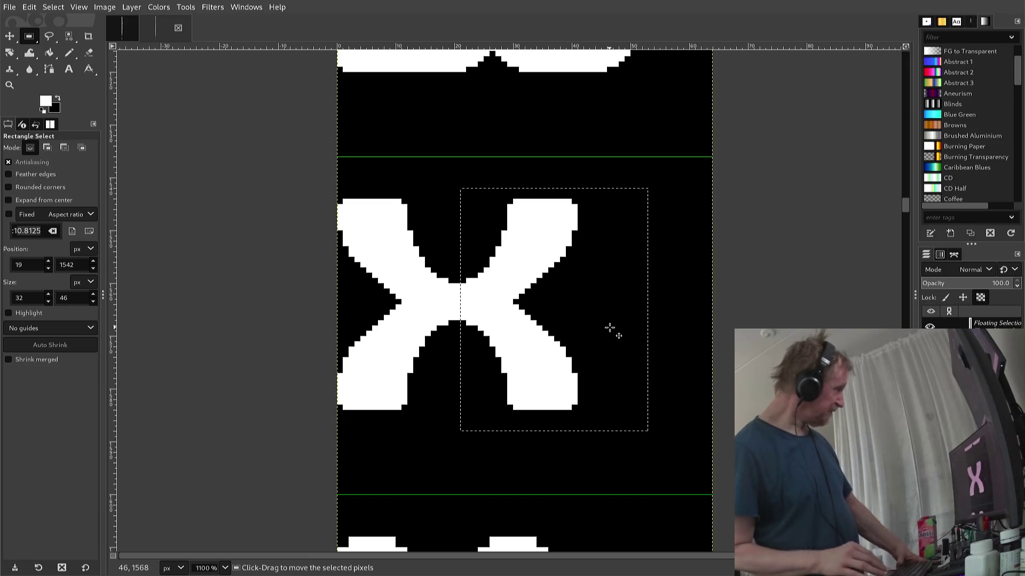
{"action": "left_click", "coordinate": [654, 302]}
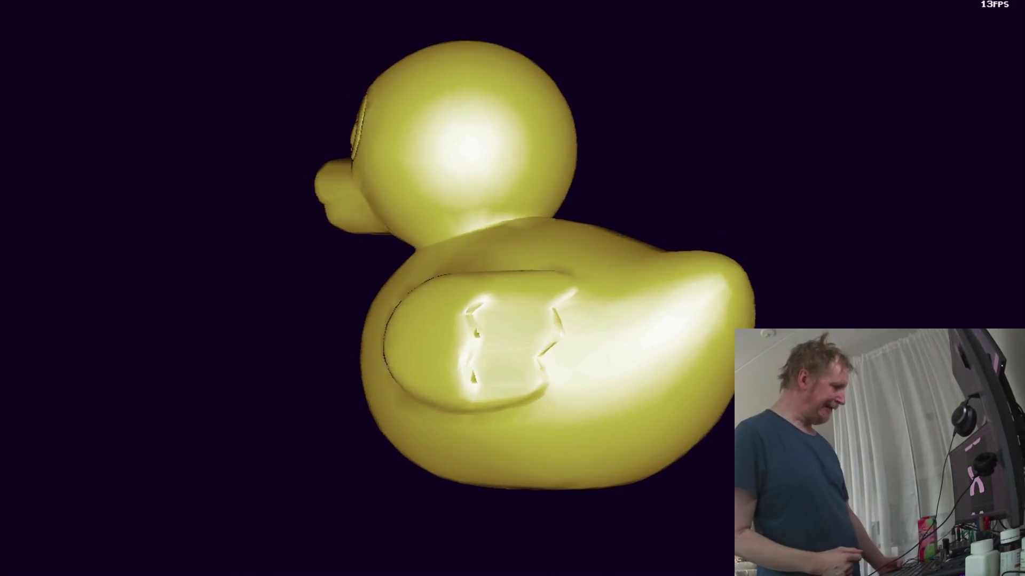
- Quit the rubber duck demo
{"action": "key", "text": "Escape"}
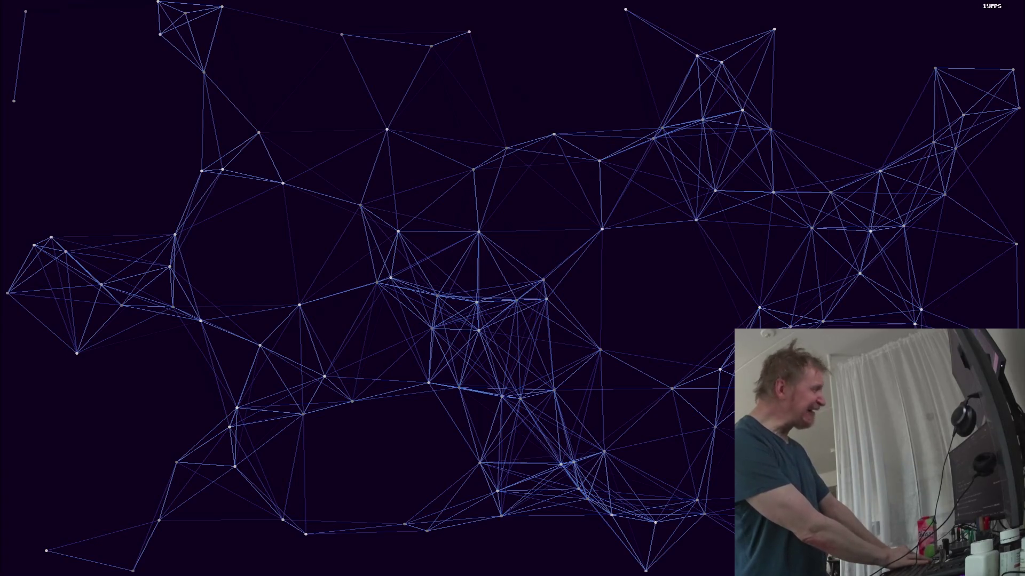
- Exit the full-screen node-network demo back to the ApolloOS Workbench
{"action": "key", "text": "Escape"}
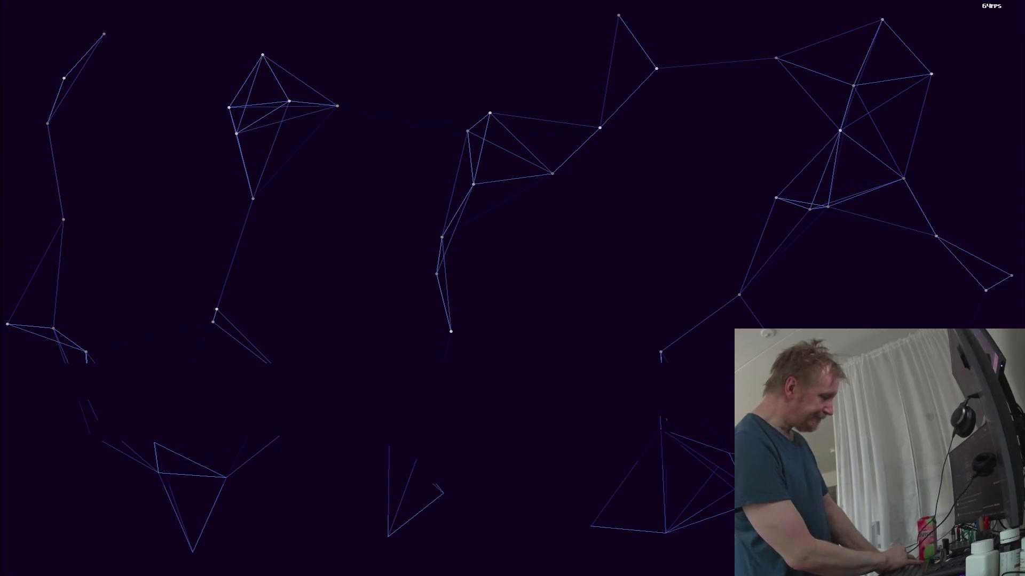
{"action": "key", "text": "Escape"}
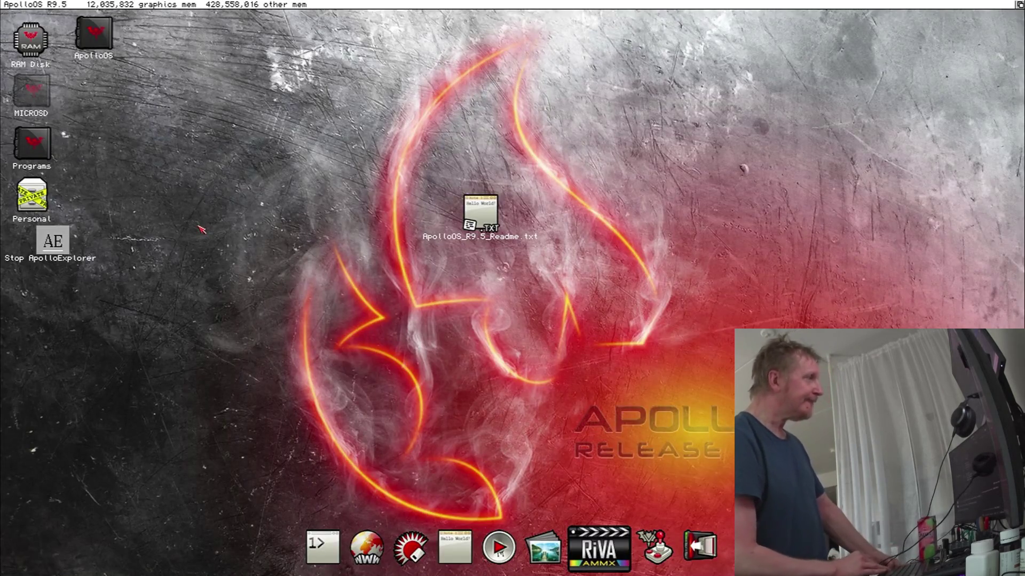